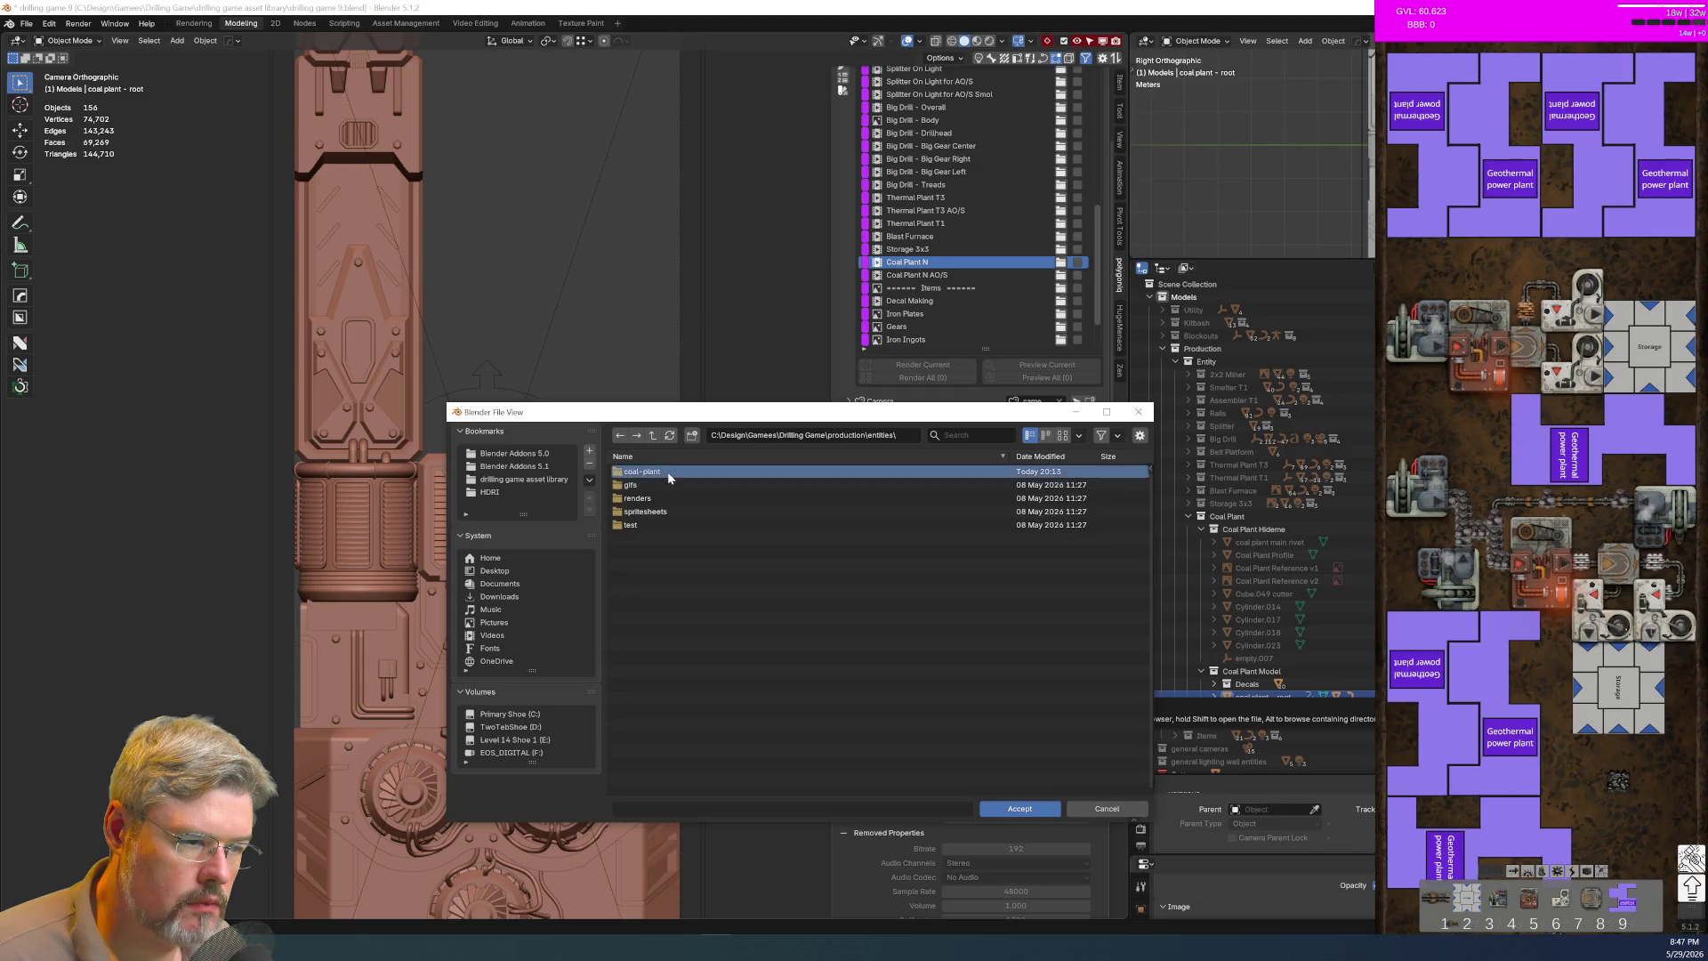
Step: Set the output folder to coal-plant and duplicate Coal Plant N as Coal Plant E
double_click(667, 471)
click(1018, 808)
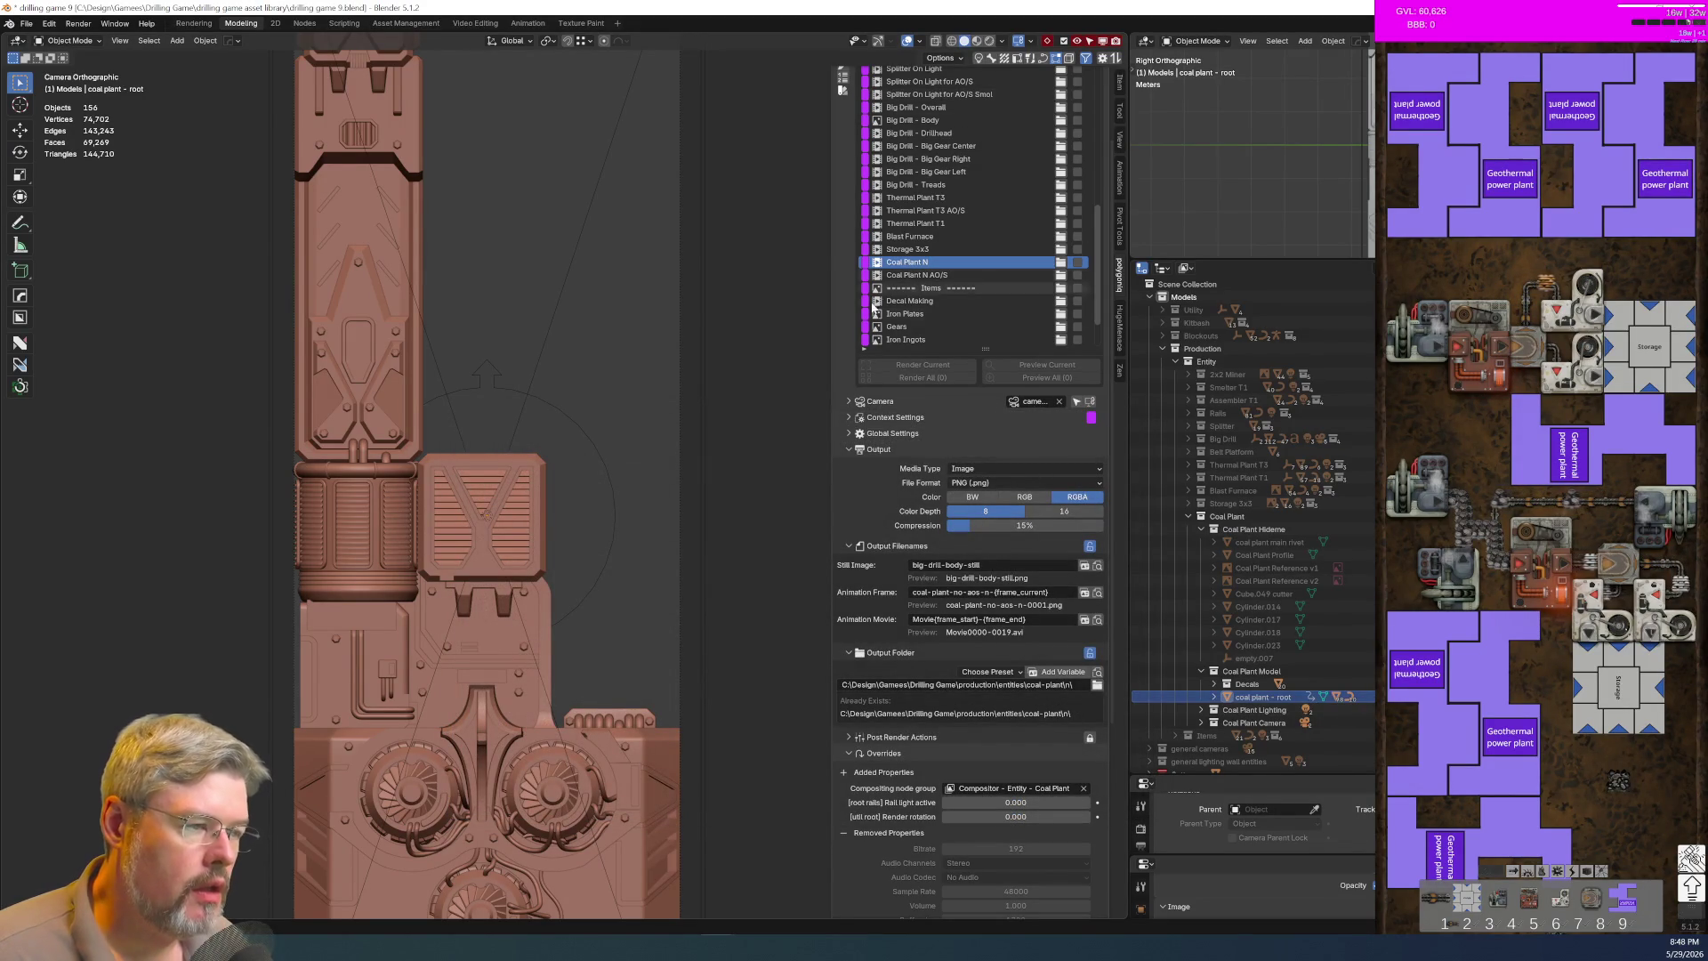
scroll(844, 354, up, 3)
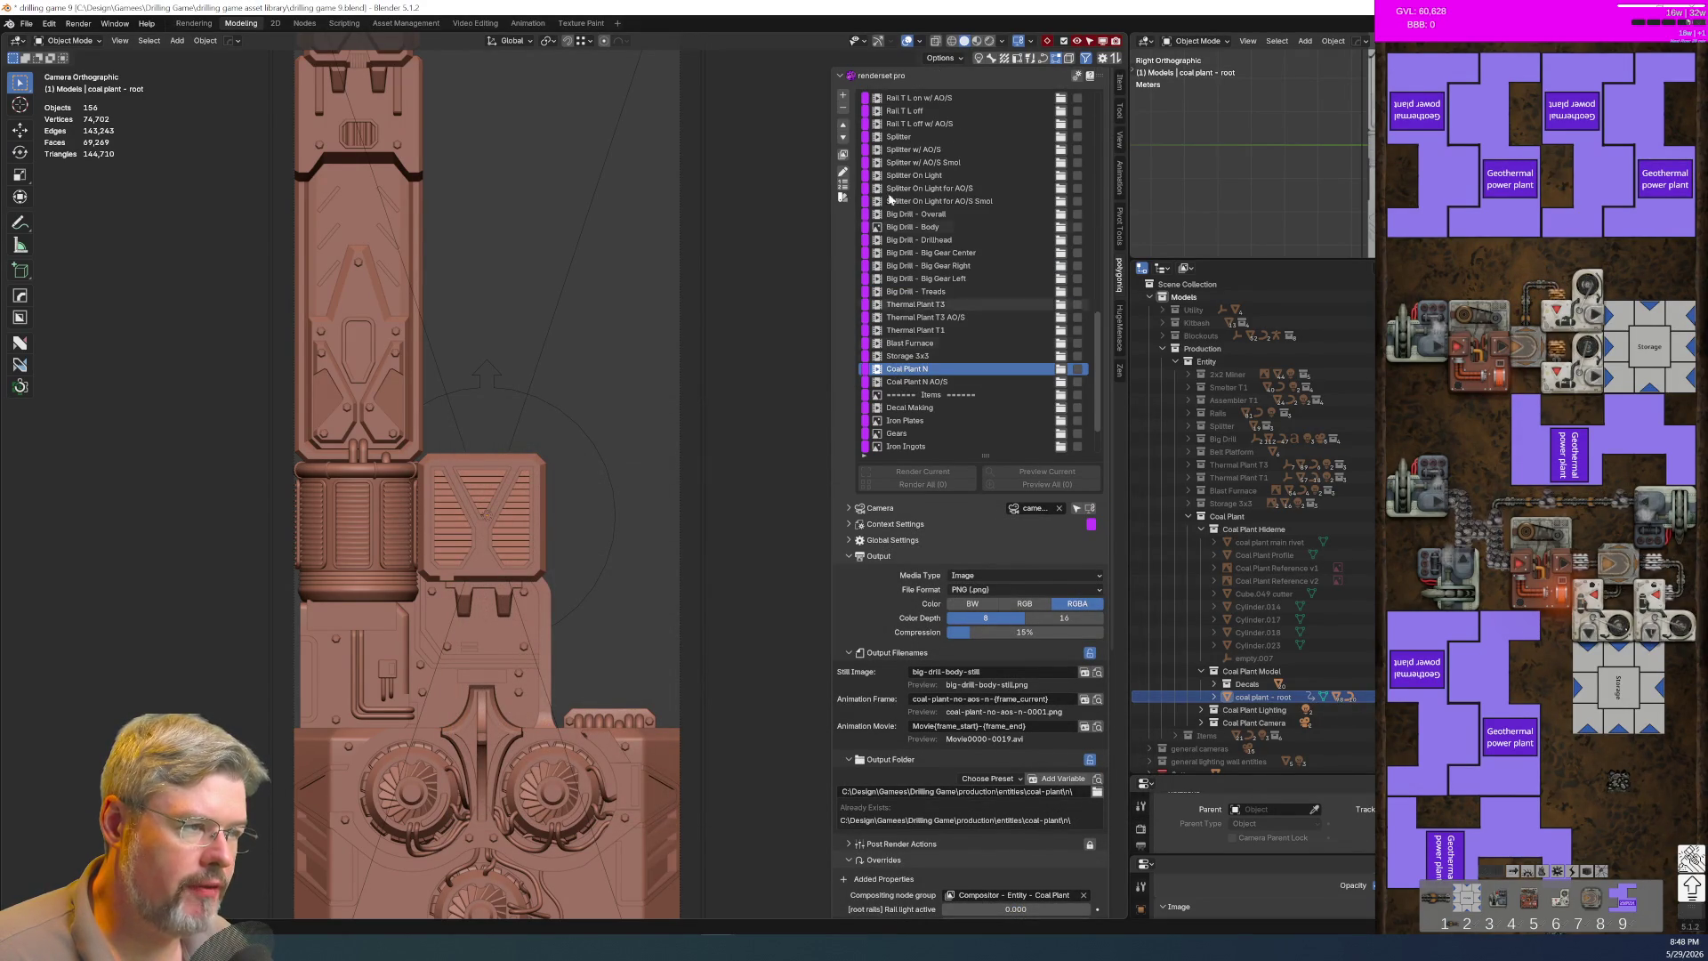
click(843, 97)
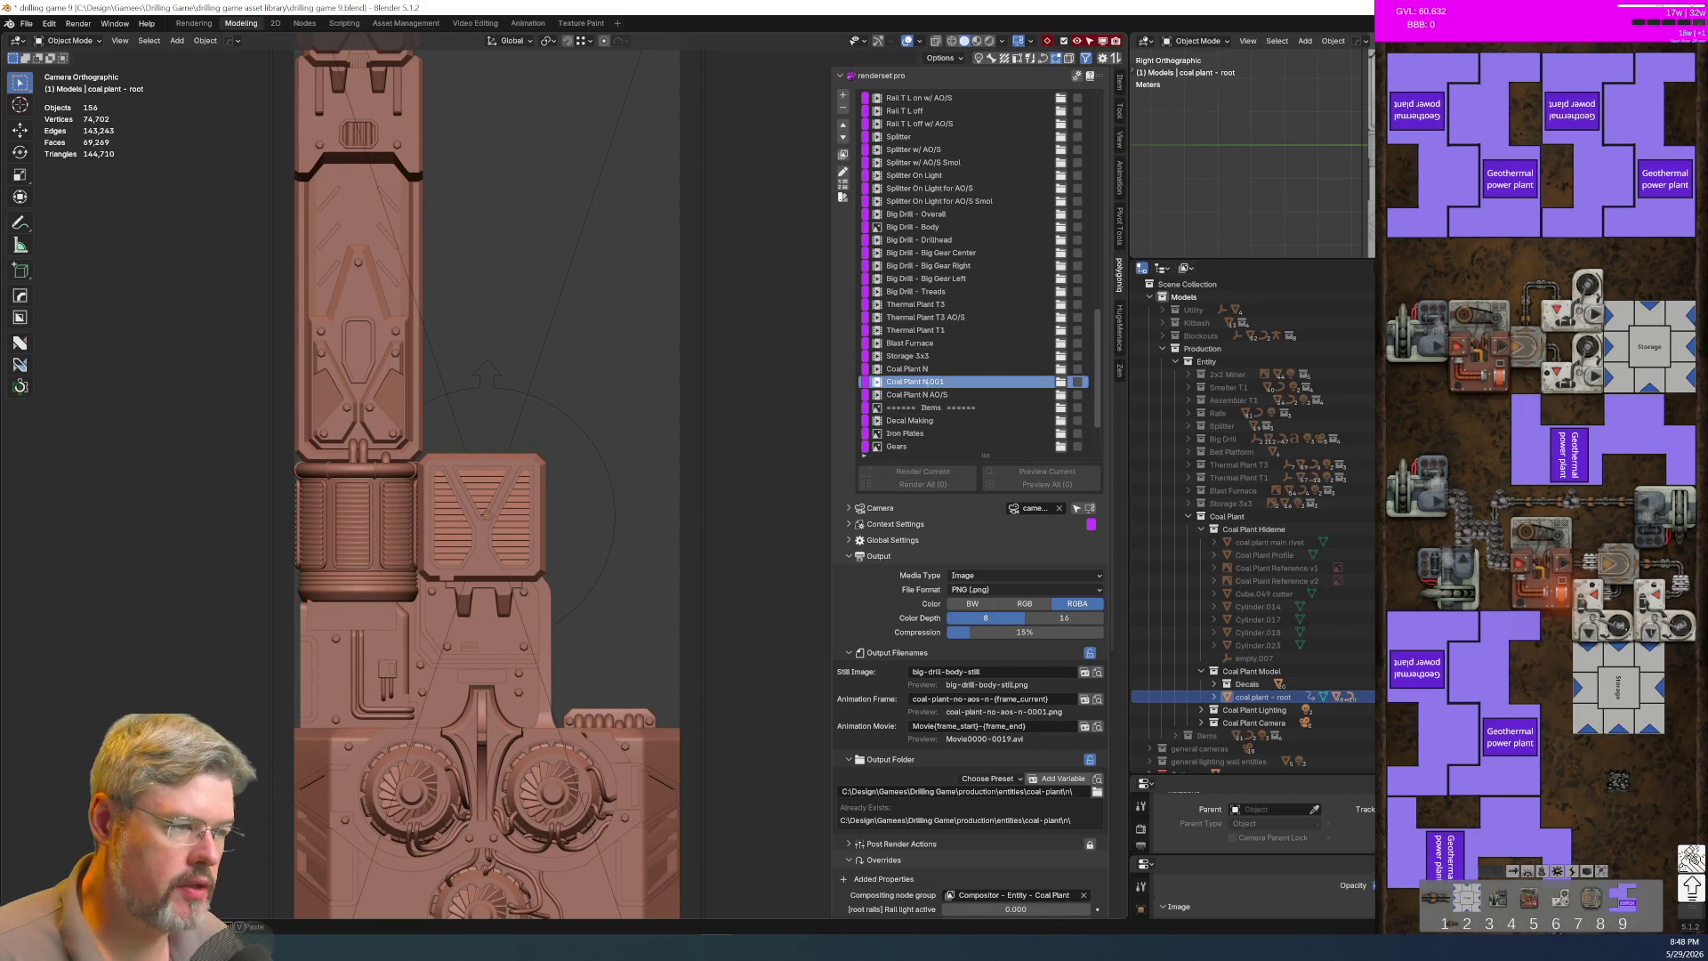
double_click(916, 382)
text(Coal Plant E)
key(Return)
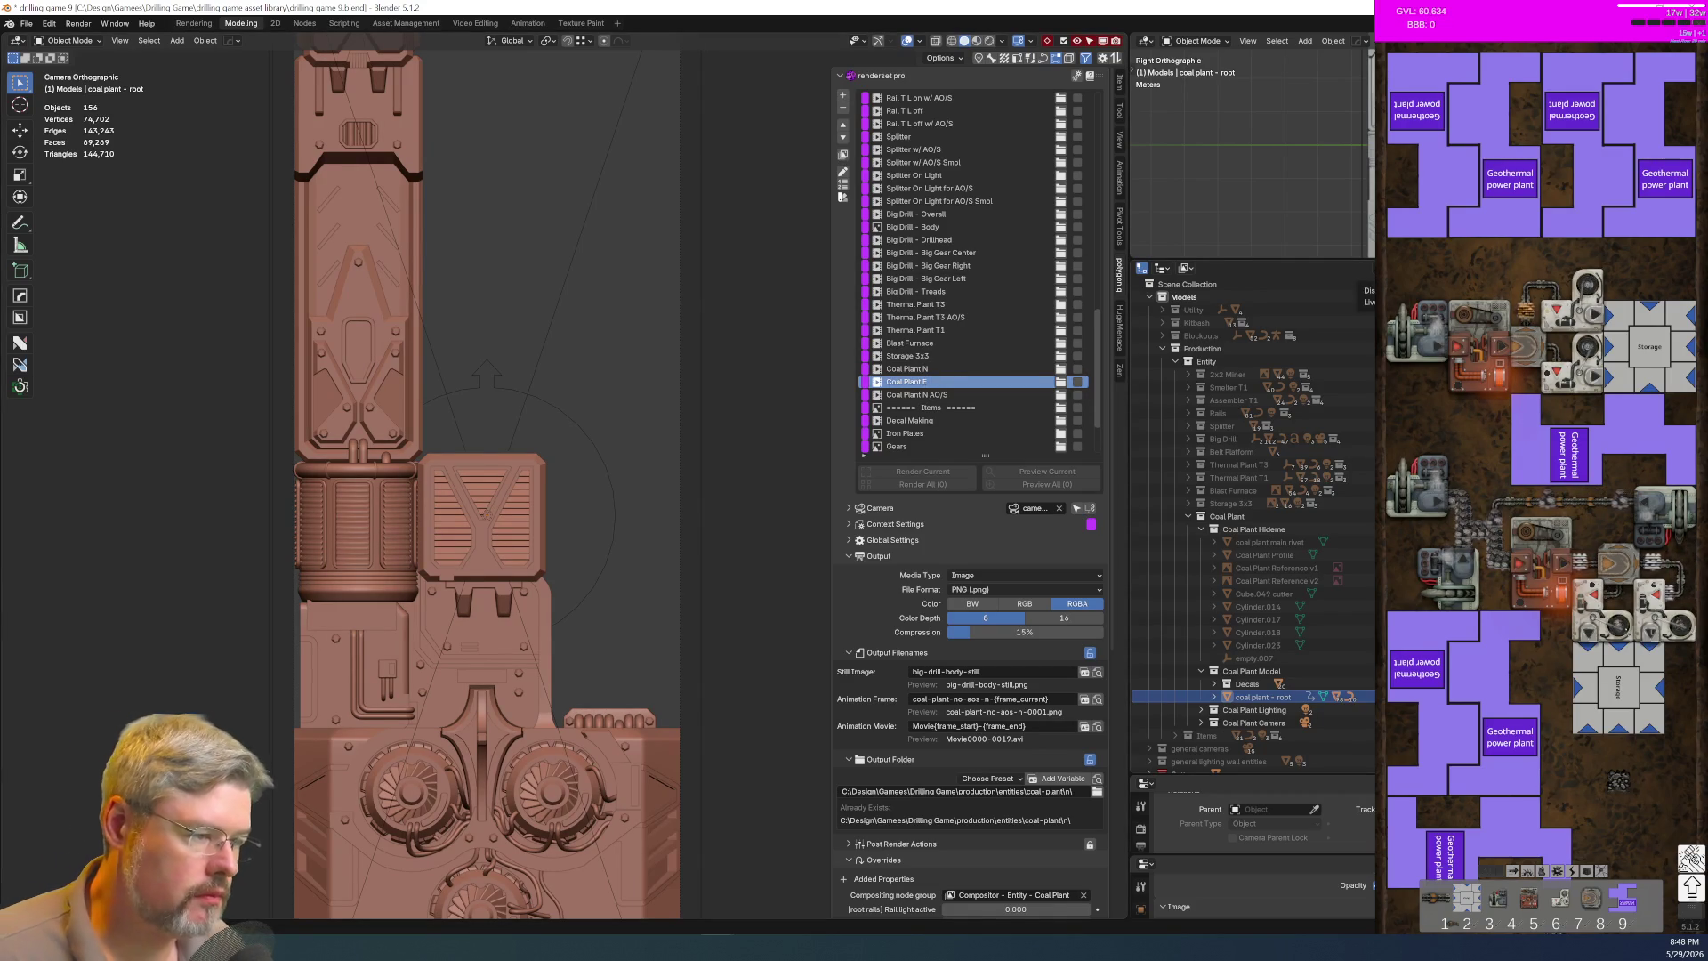
Step: Change the animation frame filename to coal-plant-no-aos-e-{frame_current}
double_click(986, 698)
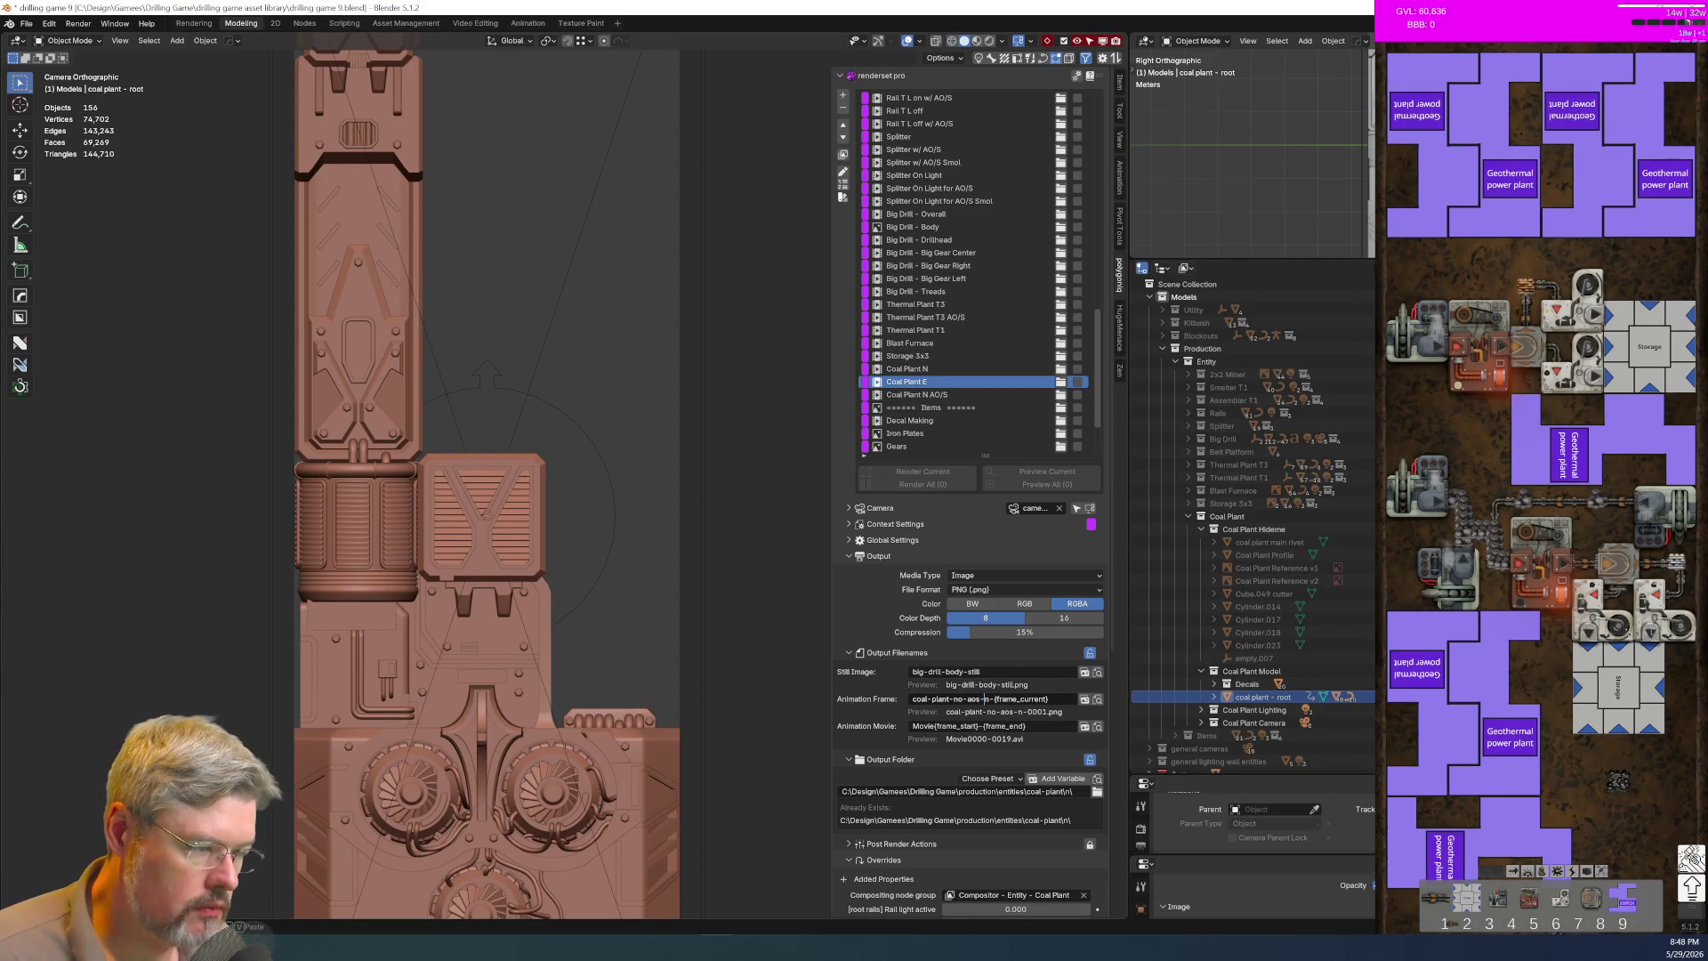
text(e)
key(Return)
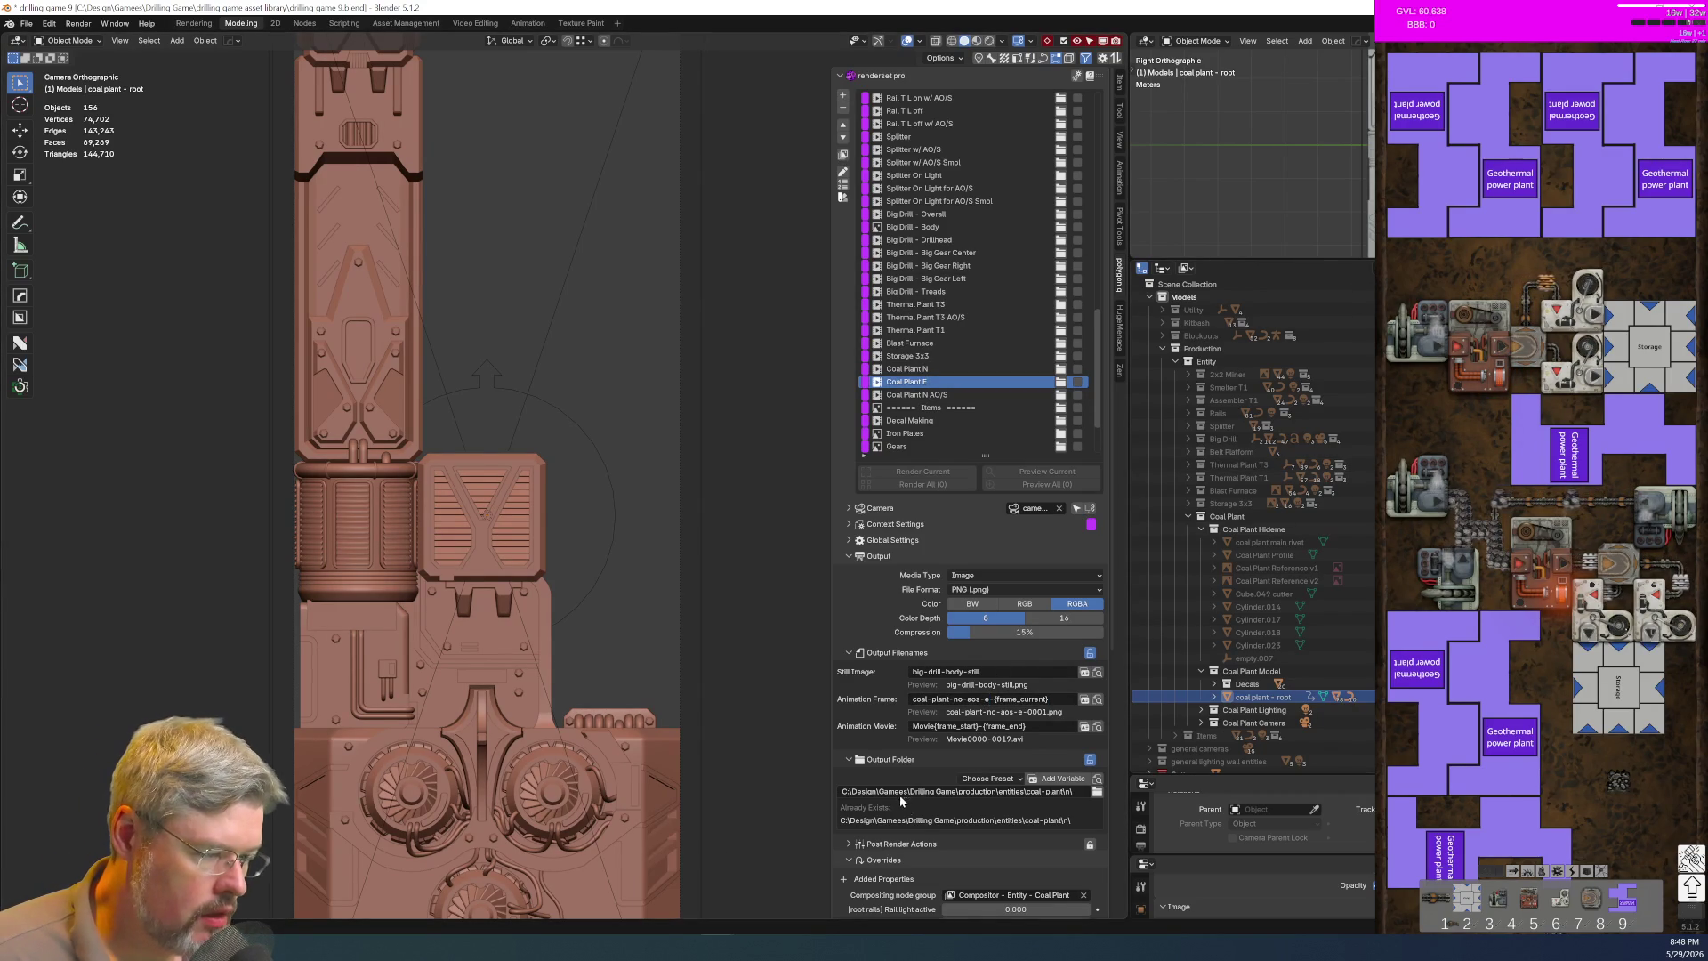
Step: Set Coal Plant E's output folder to a new coal-plant\e folder
scroll(1054, 724, down, 4)
click(1096, 658)
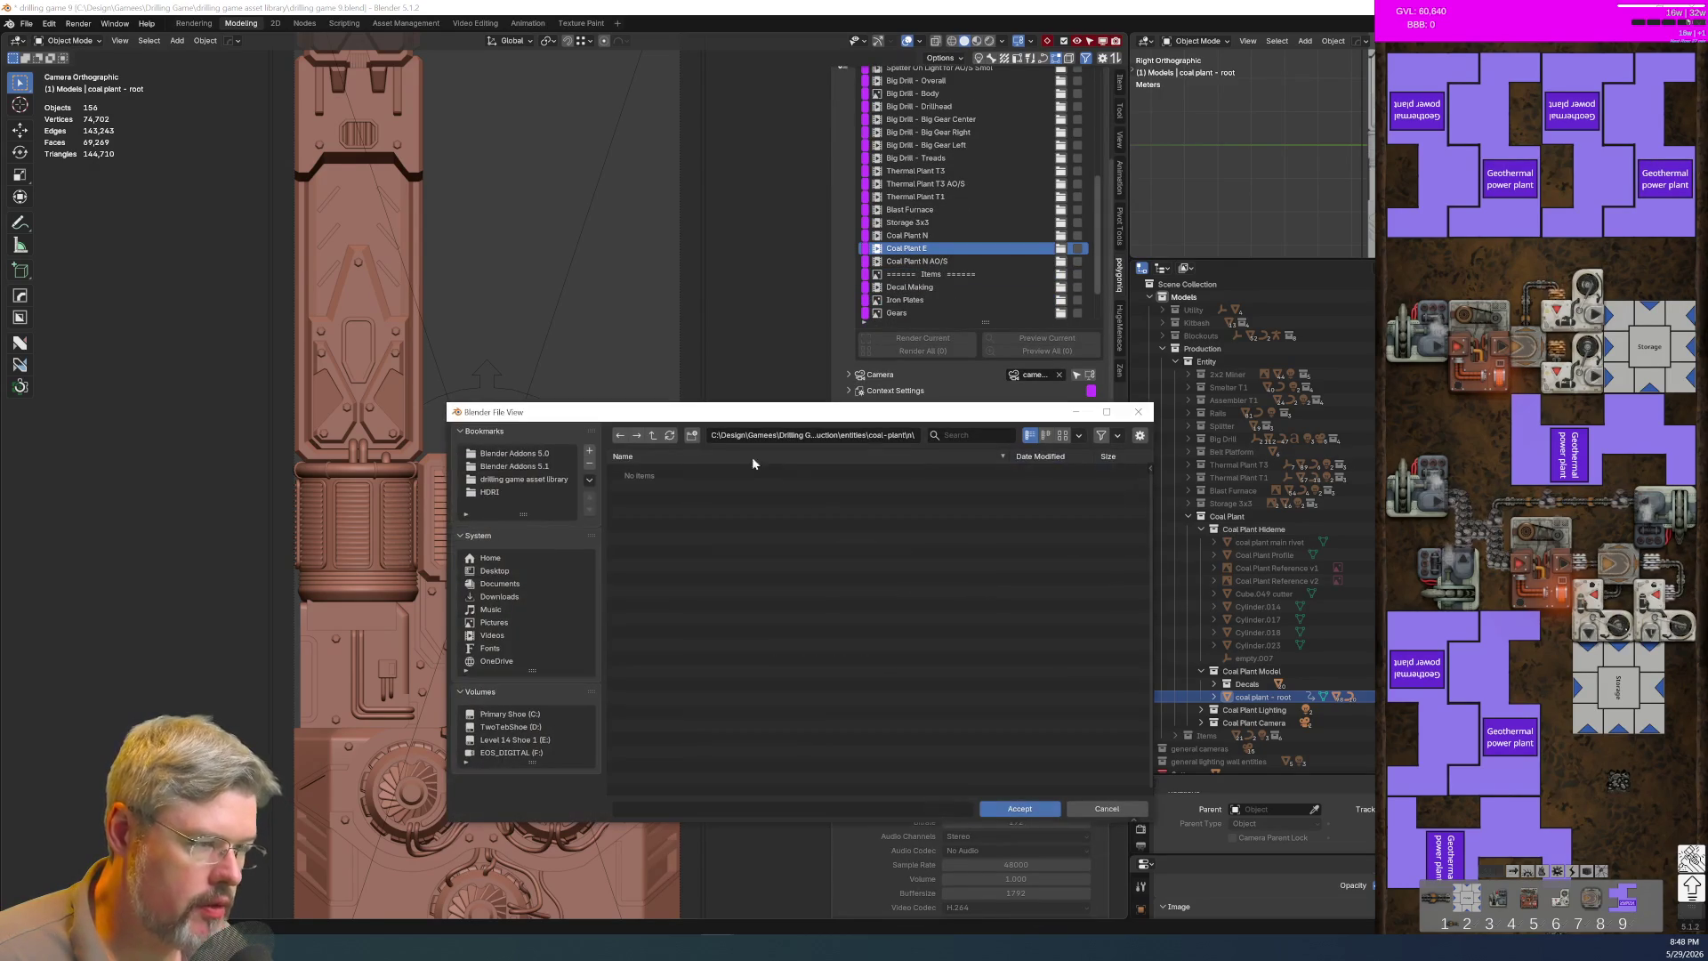
click(655, 434)
click(691, 434)
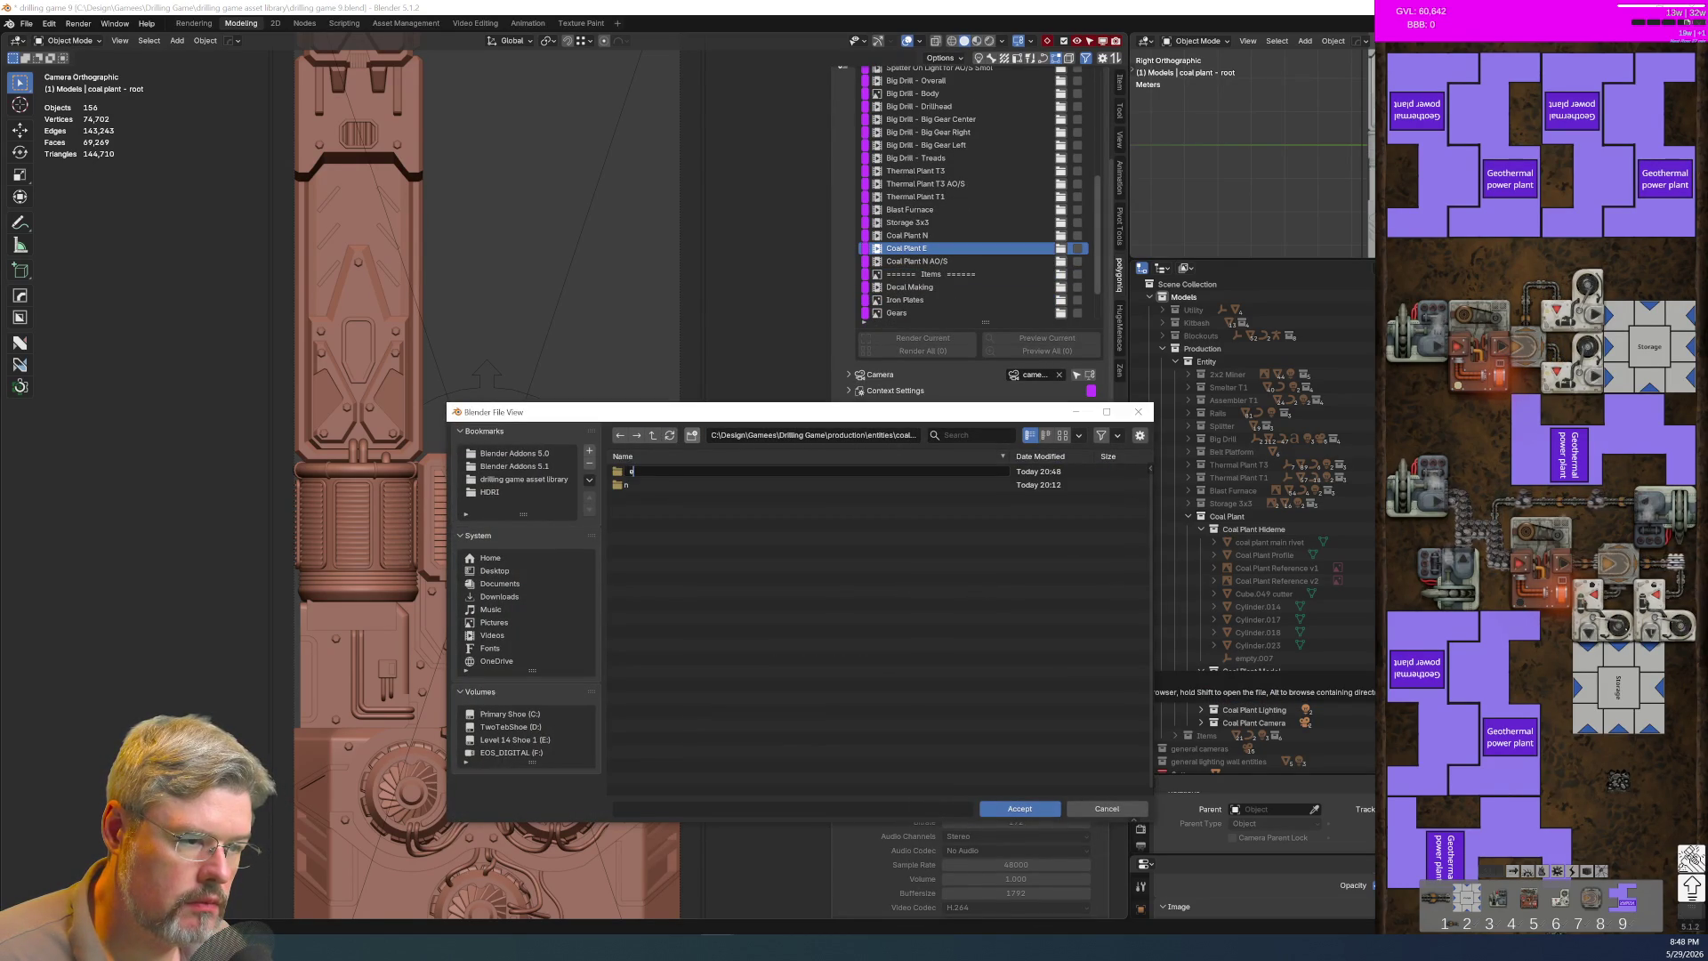
key(Return)
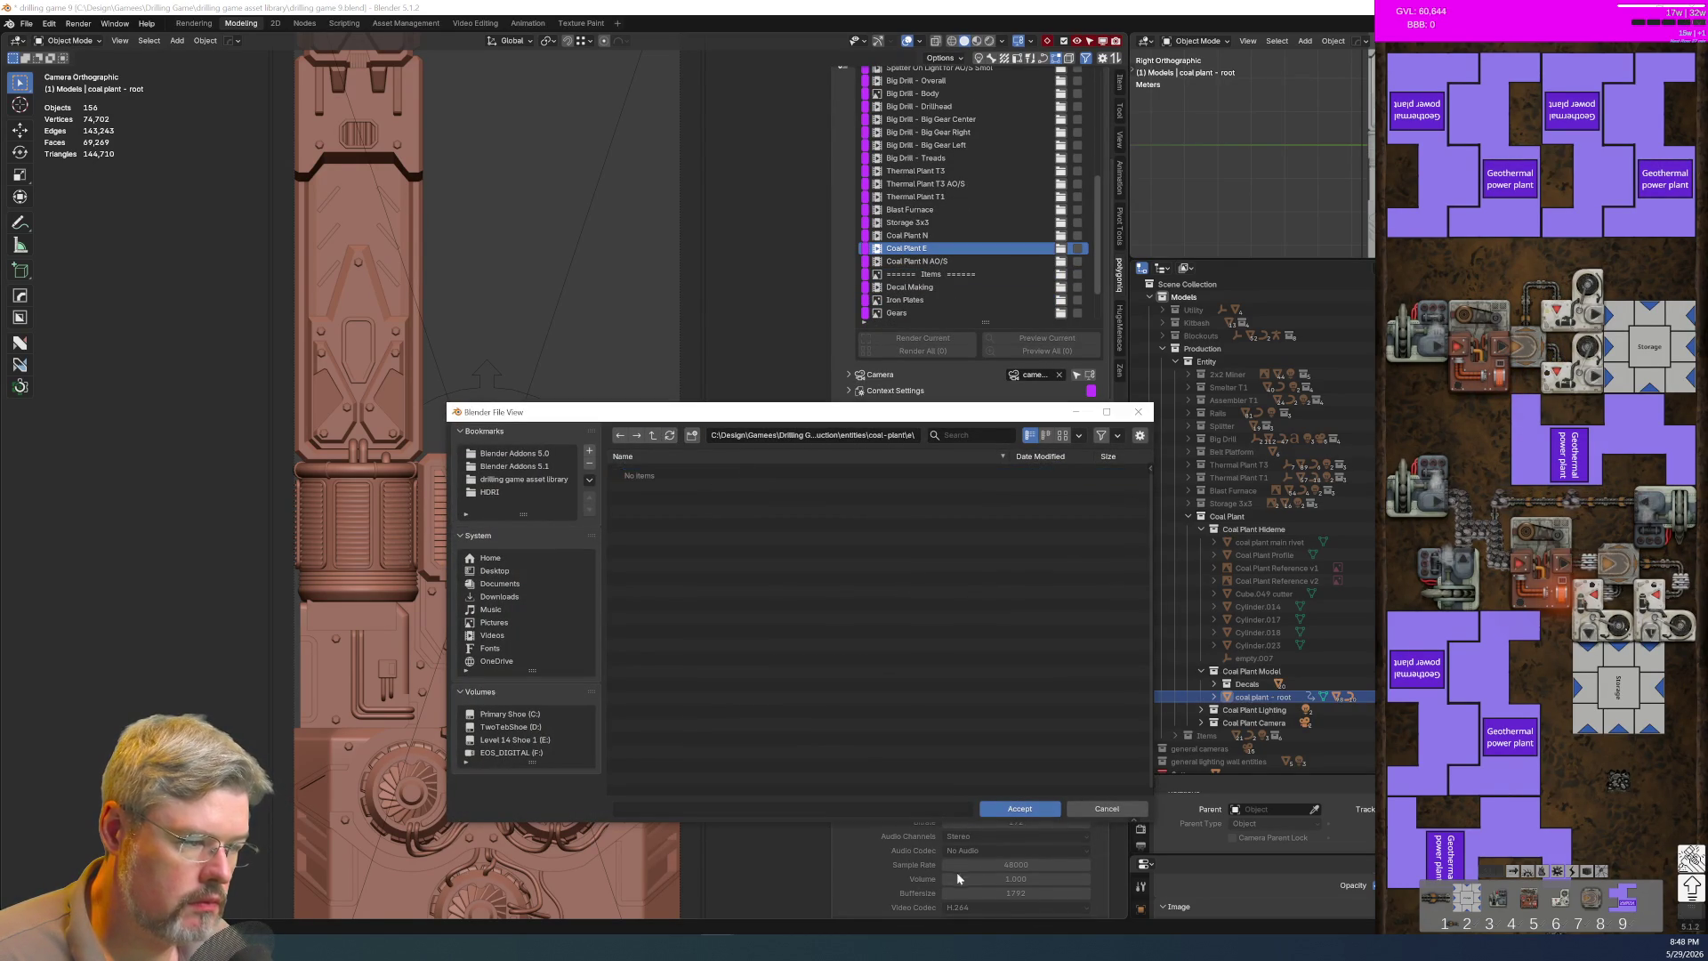
click(1018, 809)
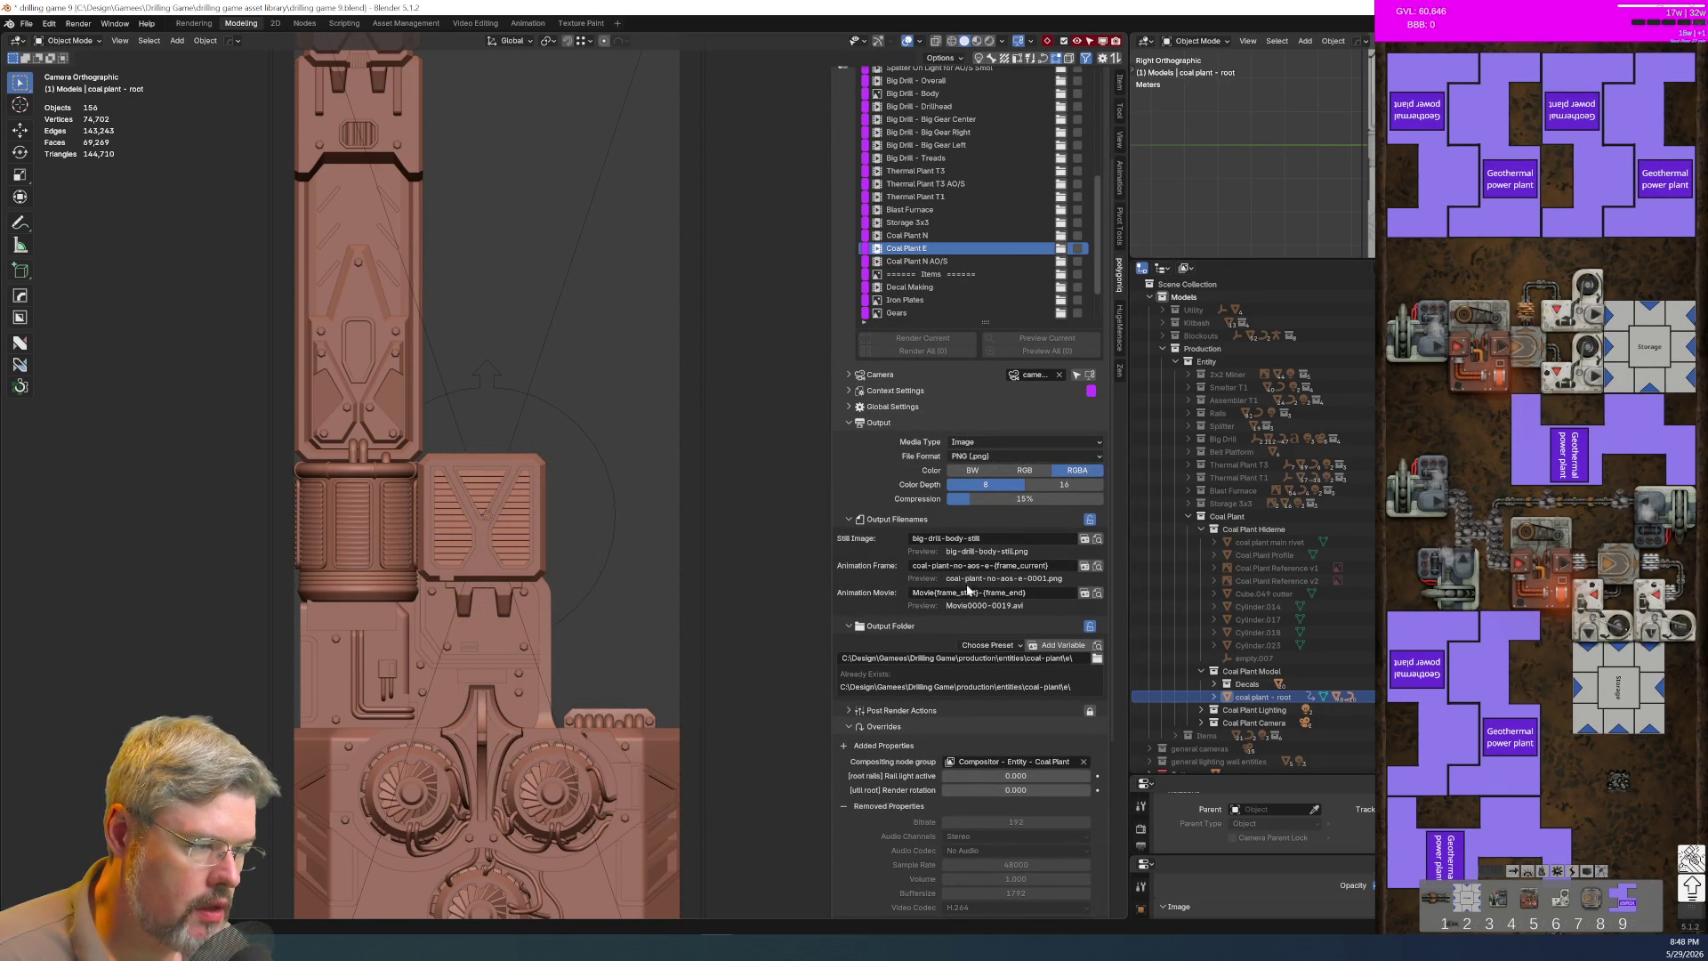
Step: Set the root render rotation to pi/2 (1.571) and frame the view
click(1014, 790)
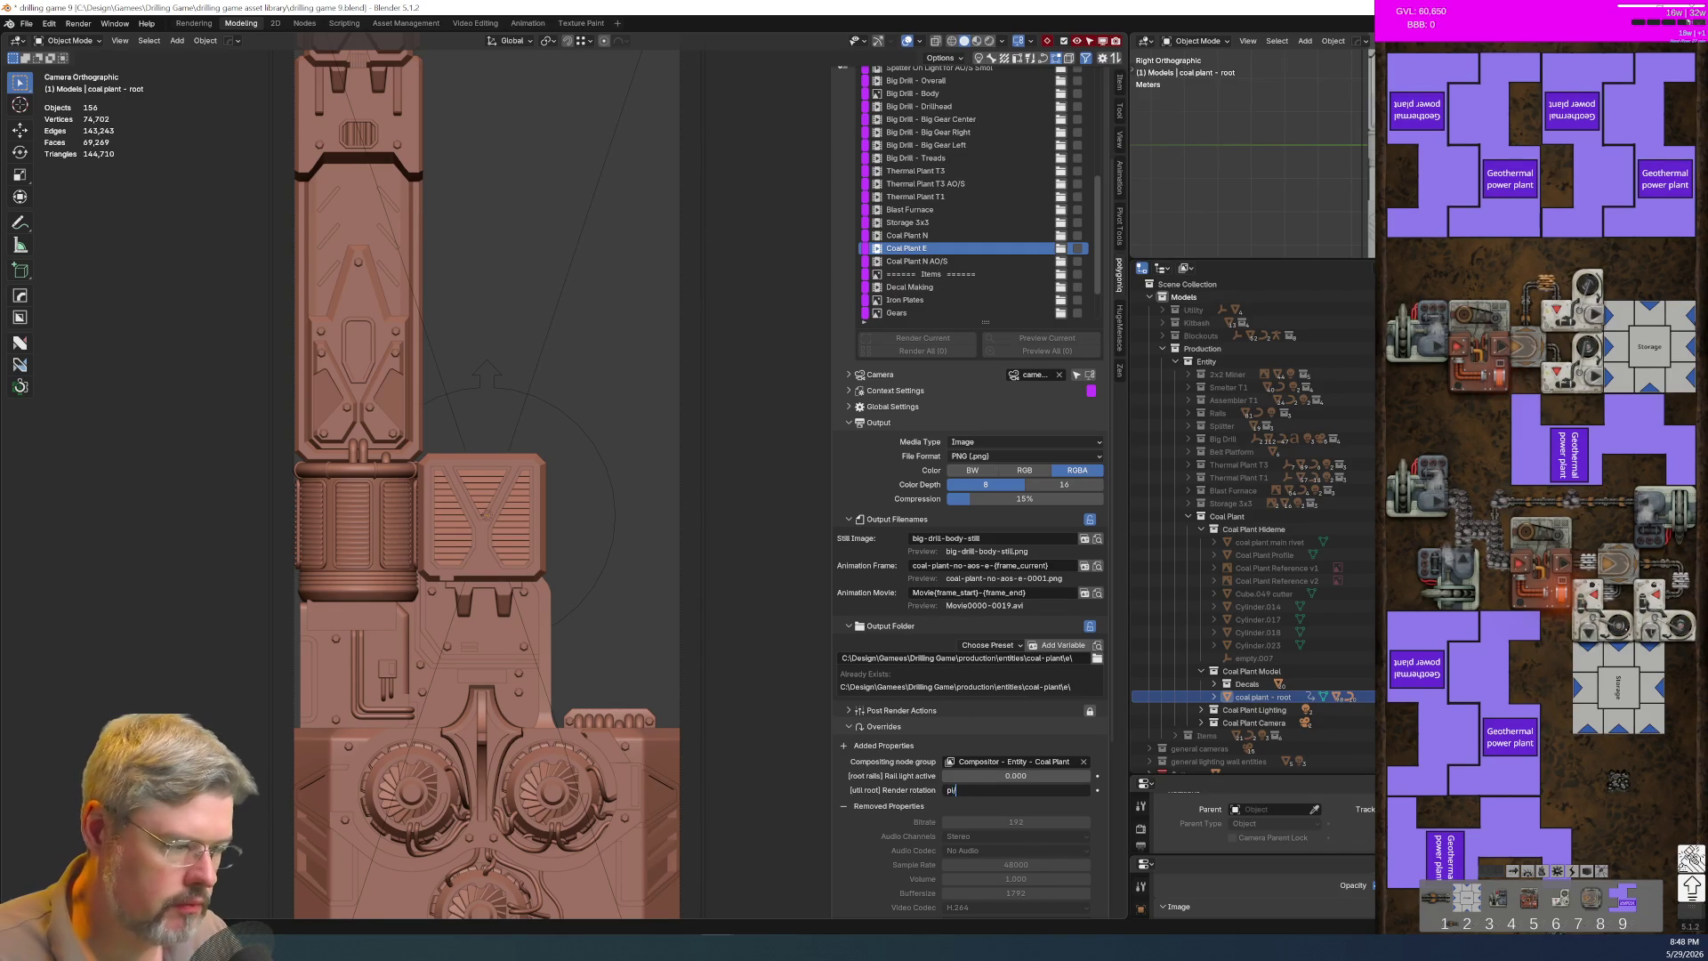
text(pi/2)
key(Return)
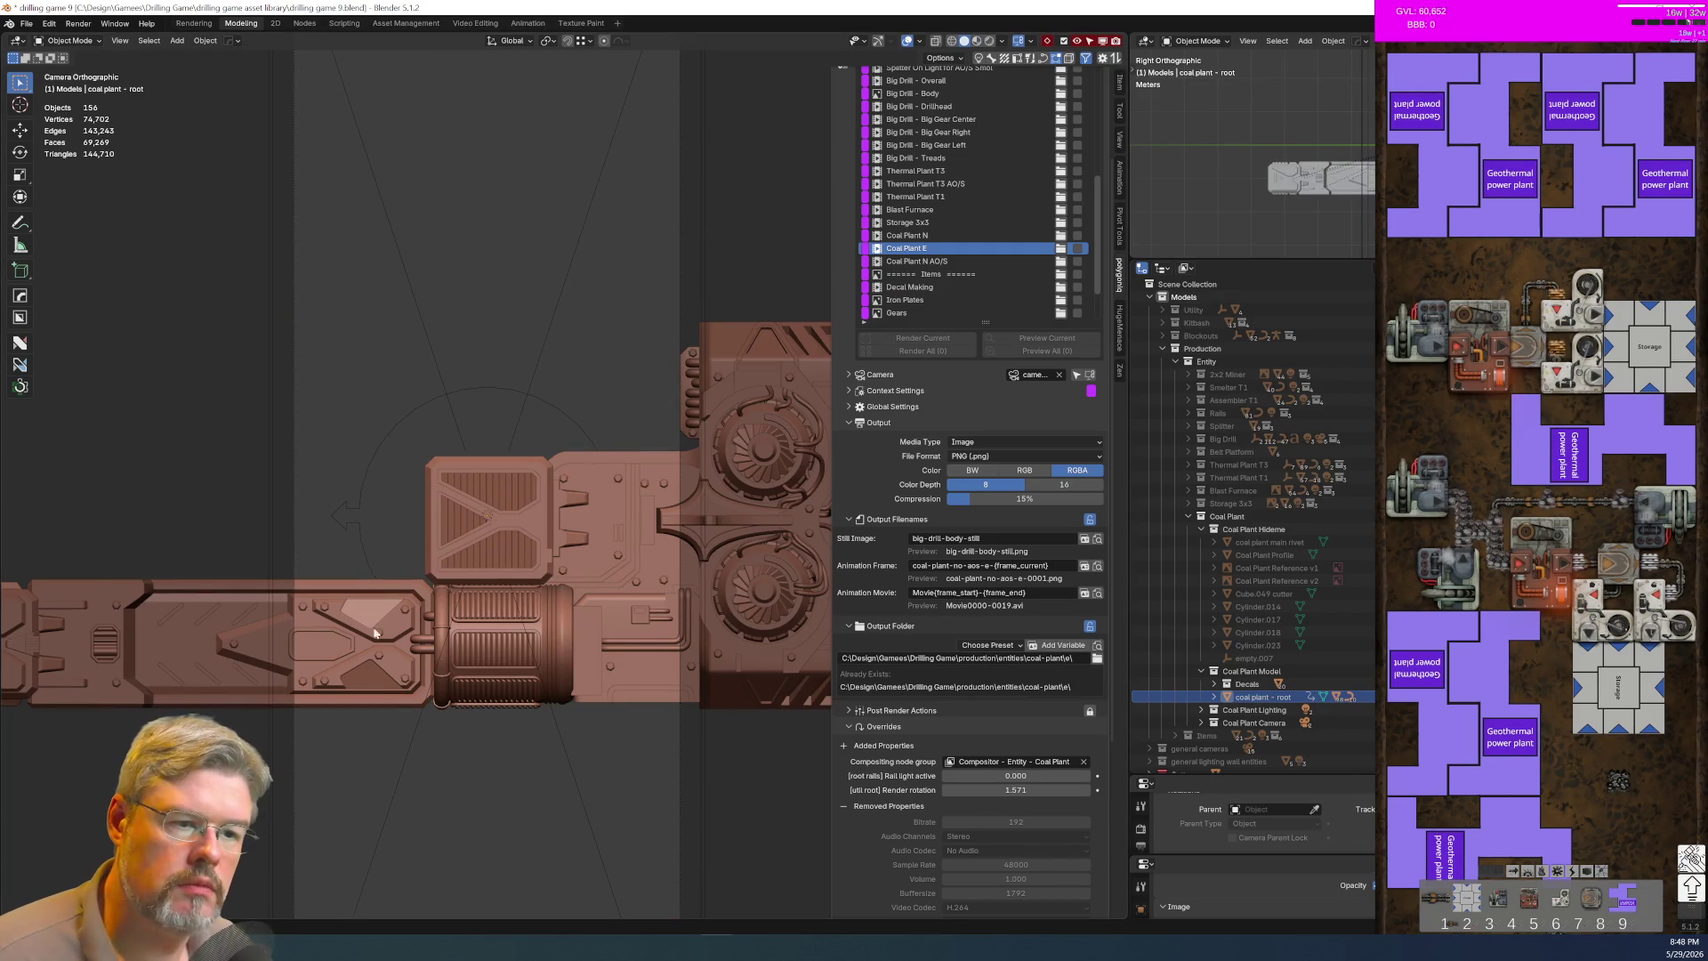
key(Home)
Step: Save the blend file
click(26, 23)
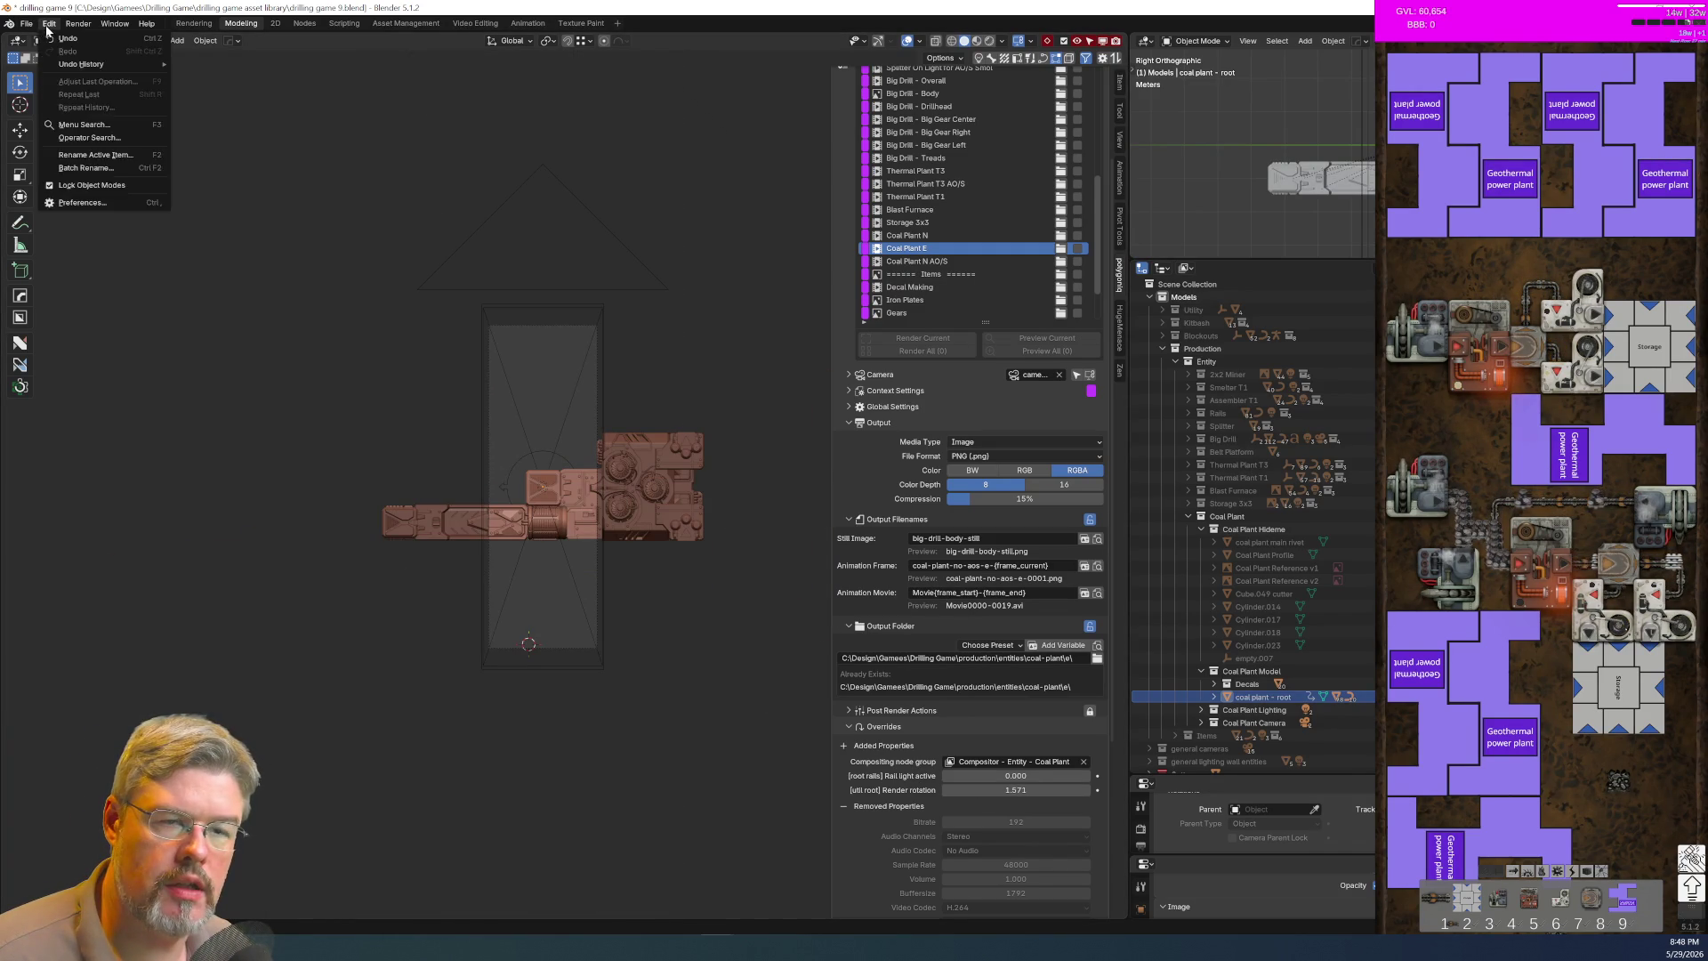
click(44, 108)
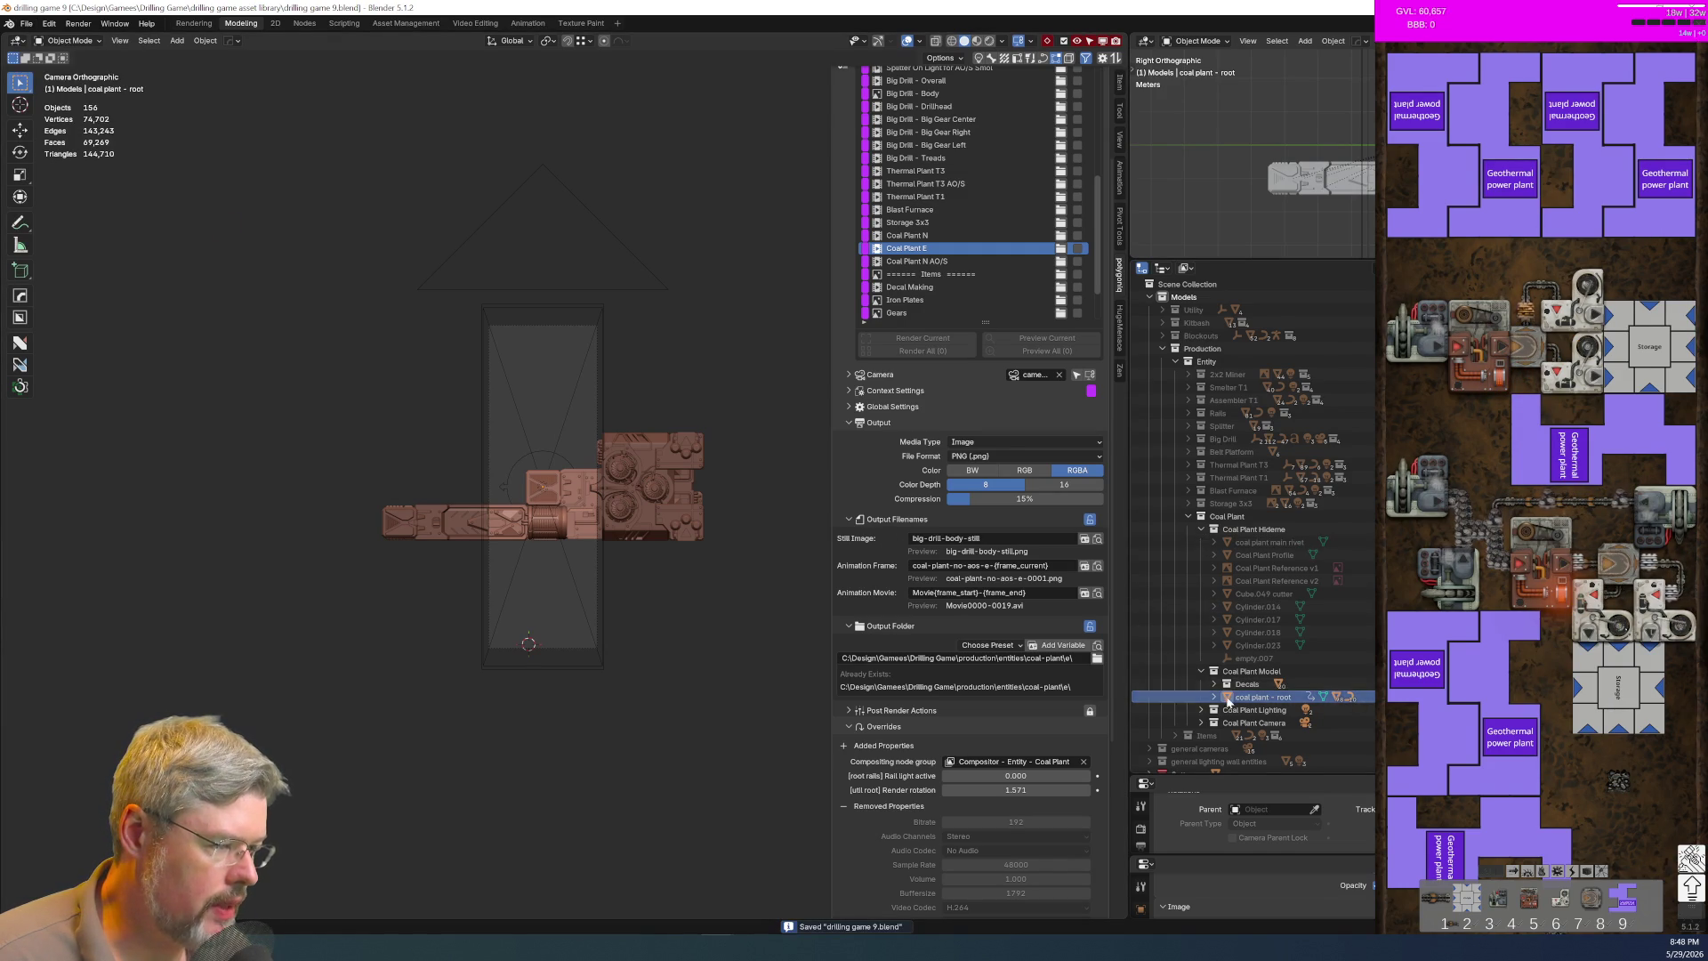
scroll(1210, 672, down, 2)
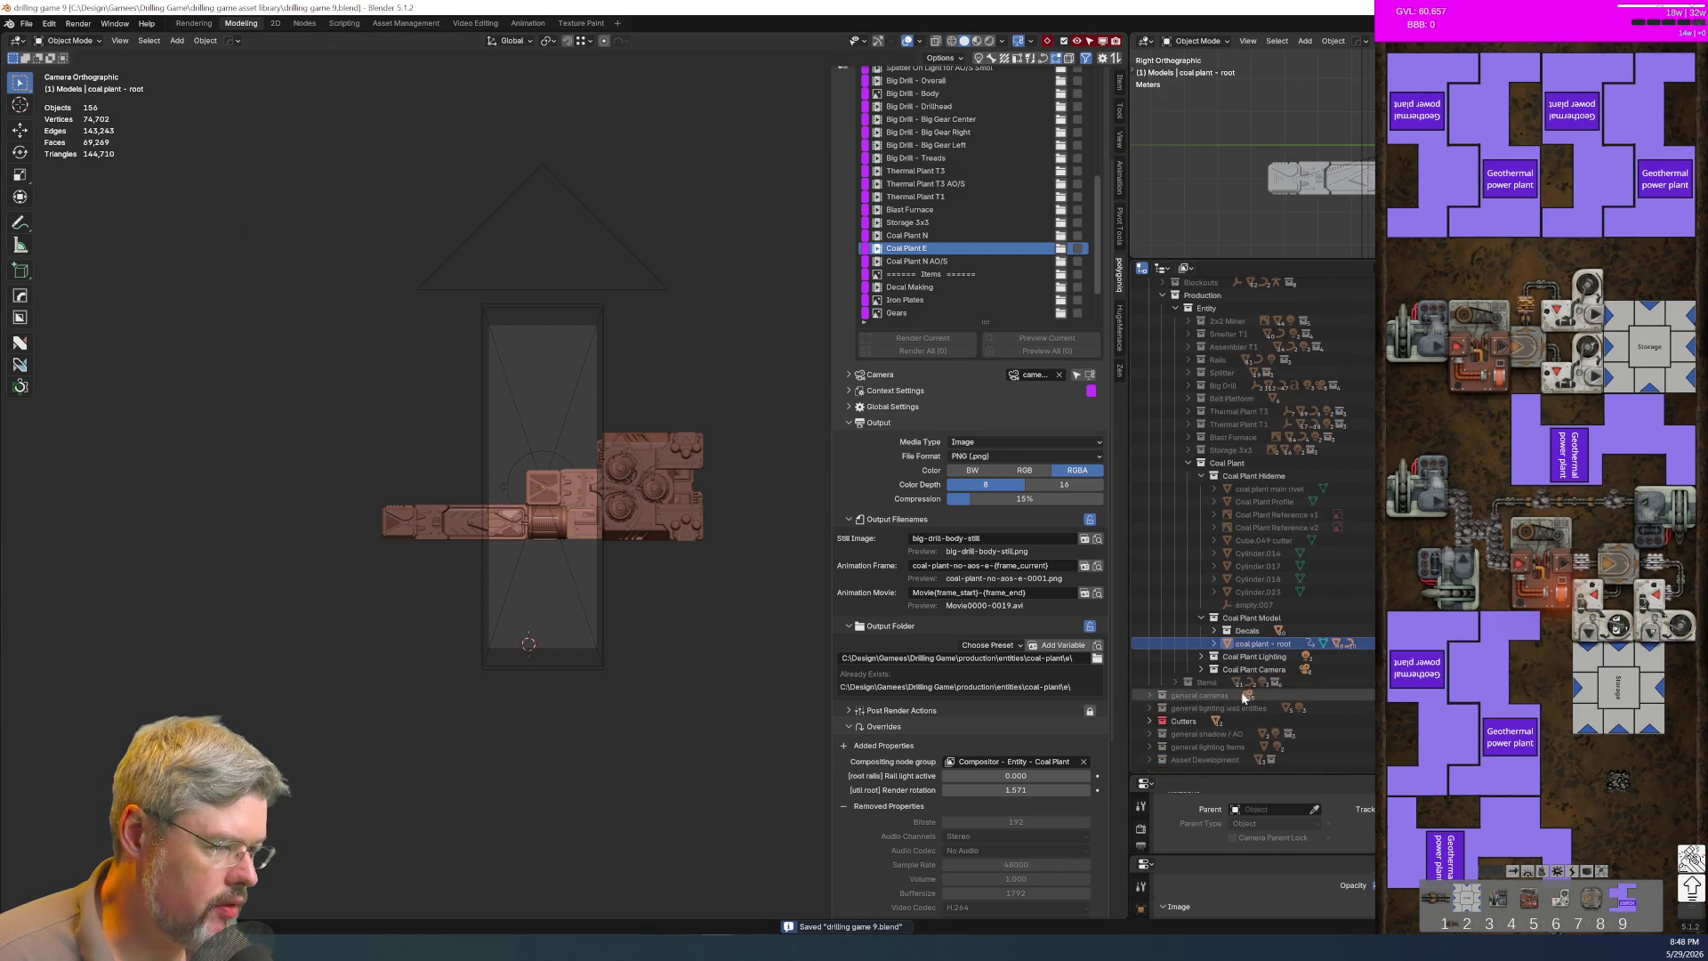
Step: Duplicate both camera 3x9 Coal Plant cameras in place
click(1201, 669)
scroll(1227, 669, down, 1)
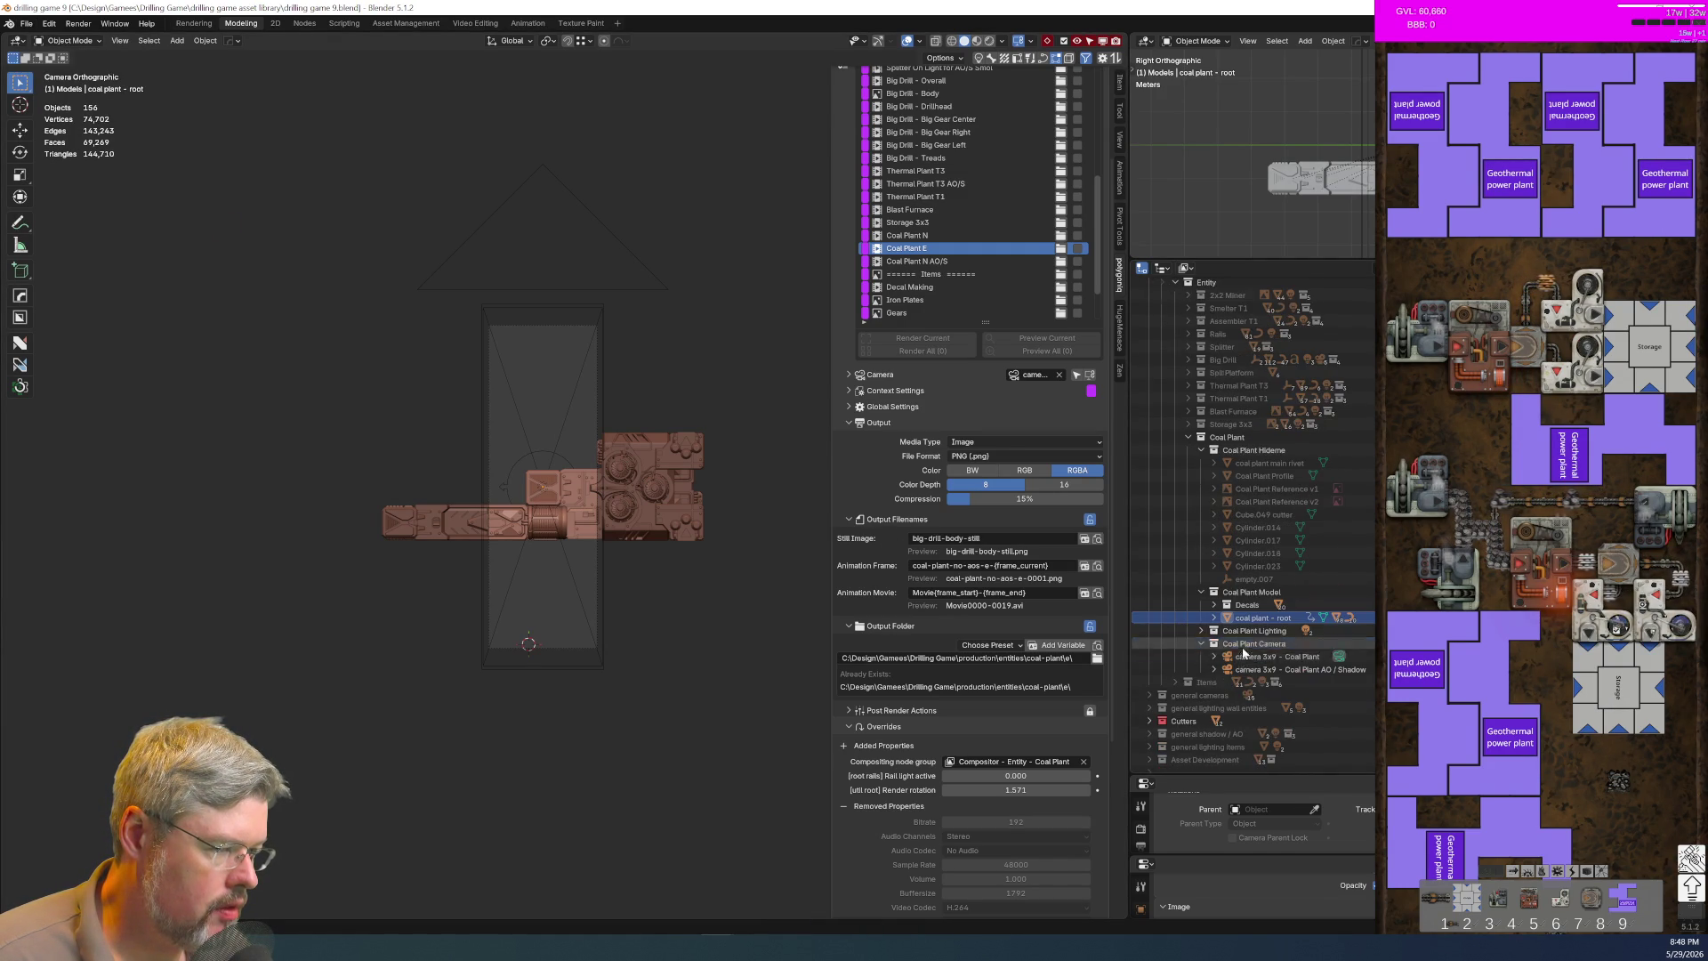
click(1265, 660)
ctrl+click(1289, 669)
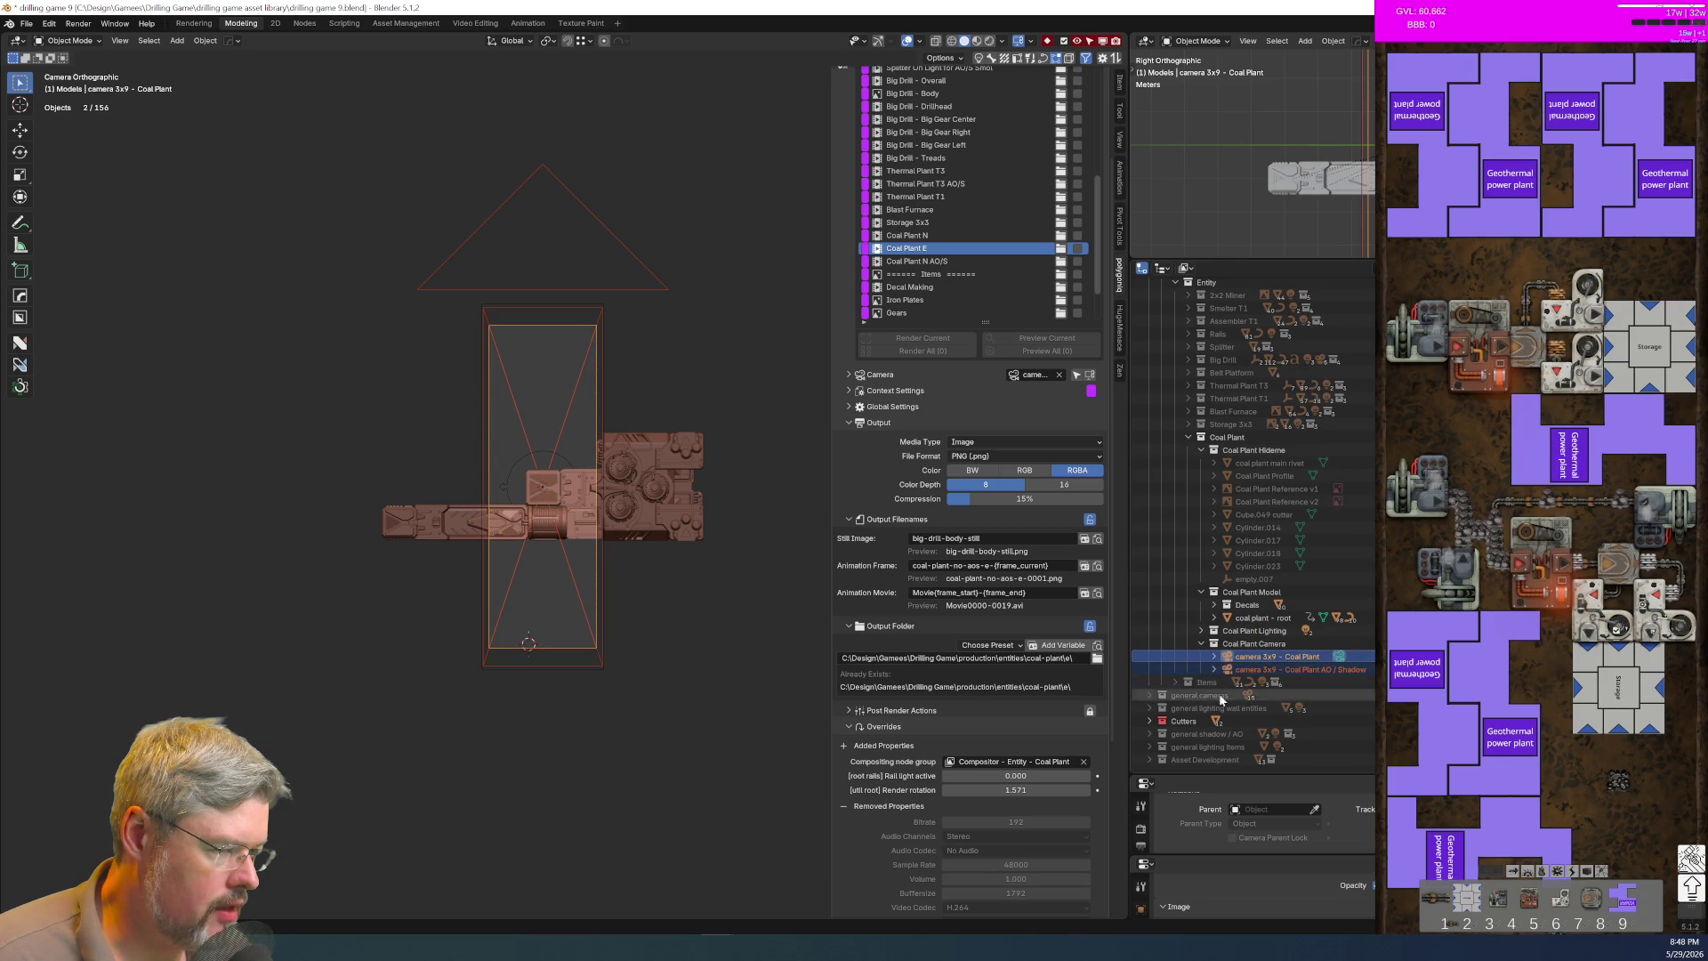
key(shift+d)
right_click(613, 547)
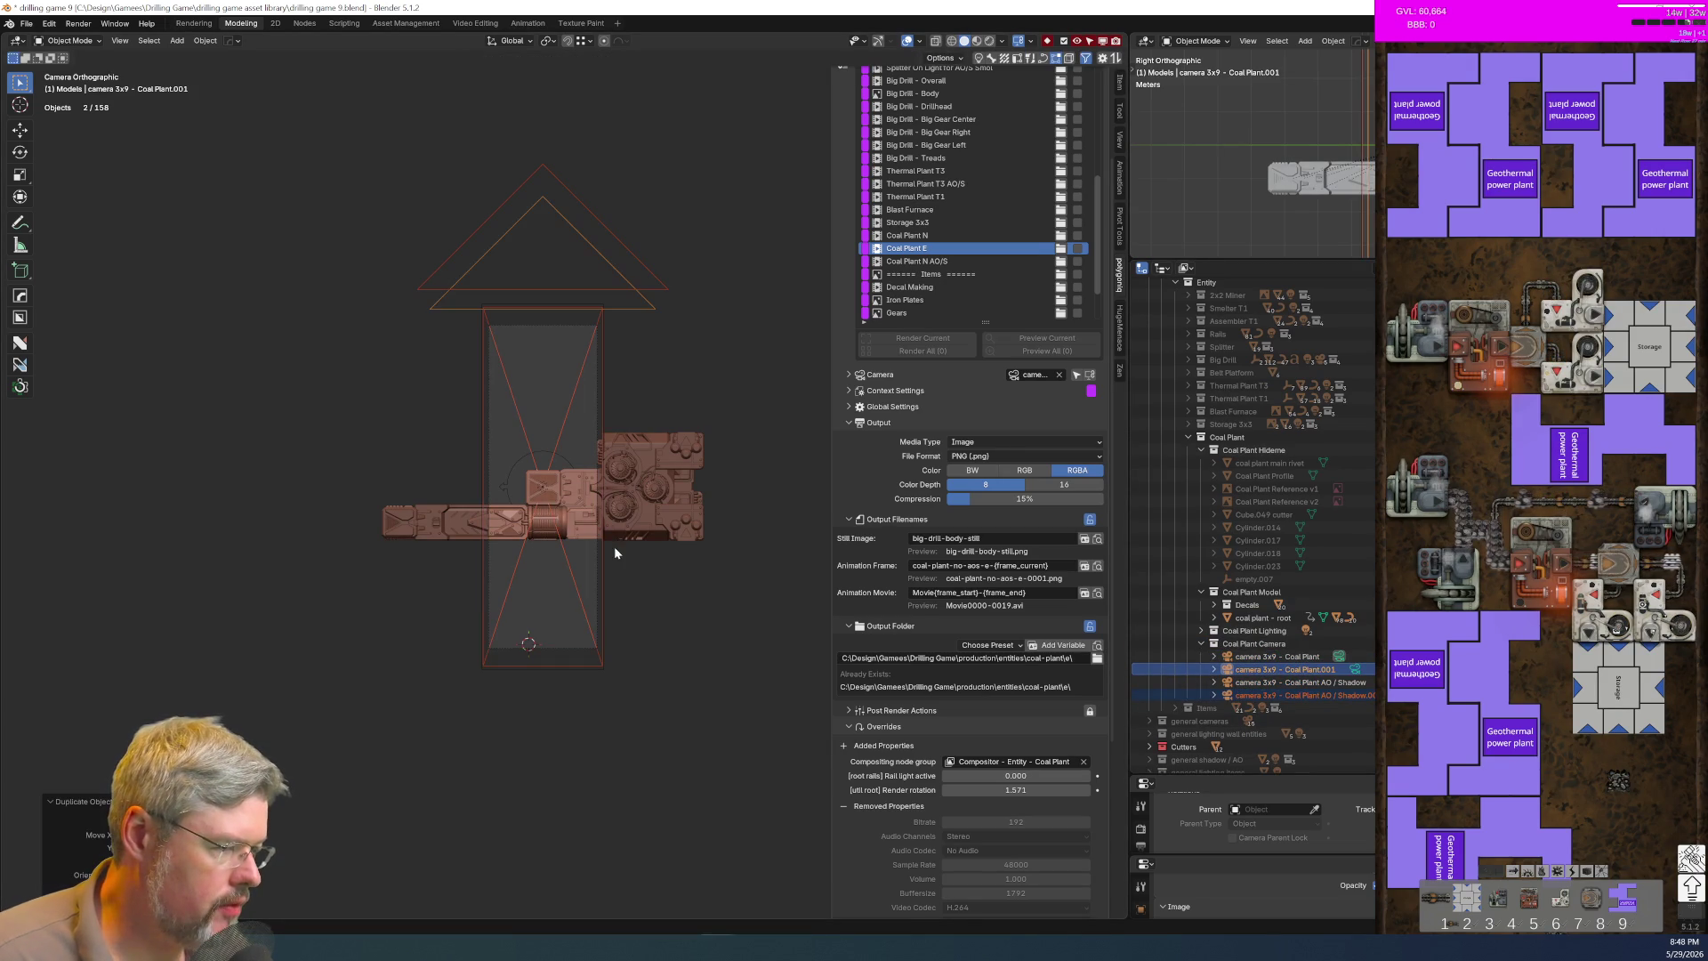
Step: Rename the first copy to camera 9x3 - Coal Plant
click(1280, 658)
double_click(1283, 658)
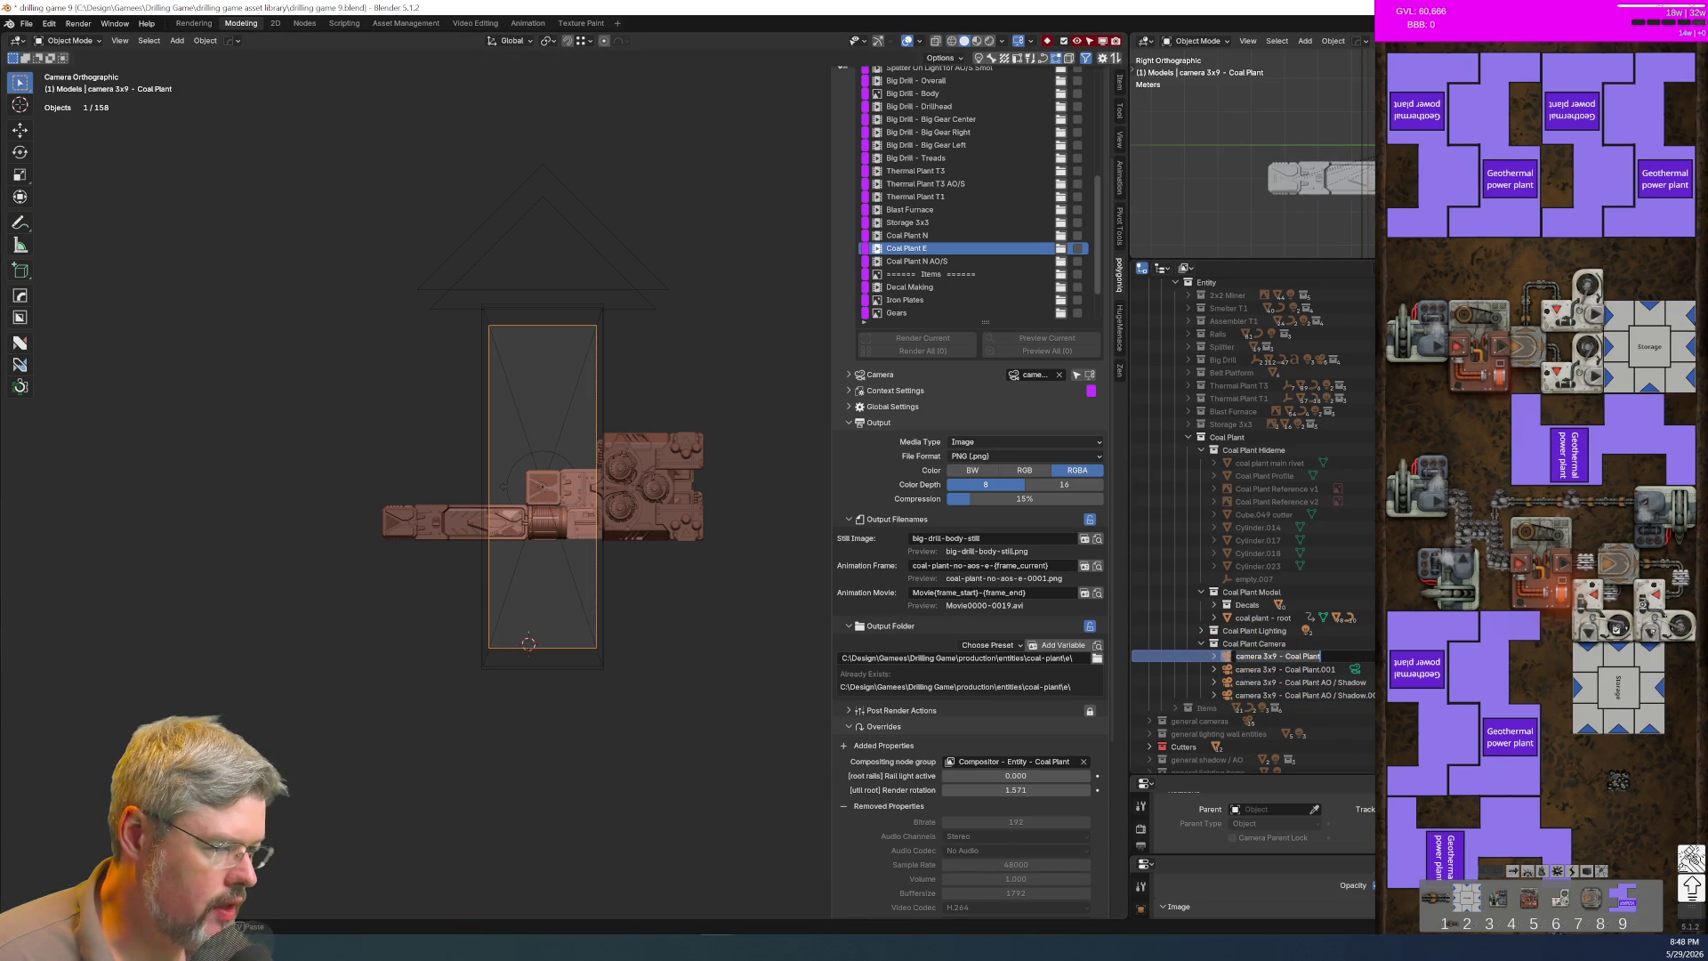
click(1279, 656)
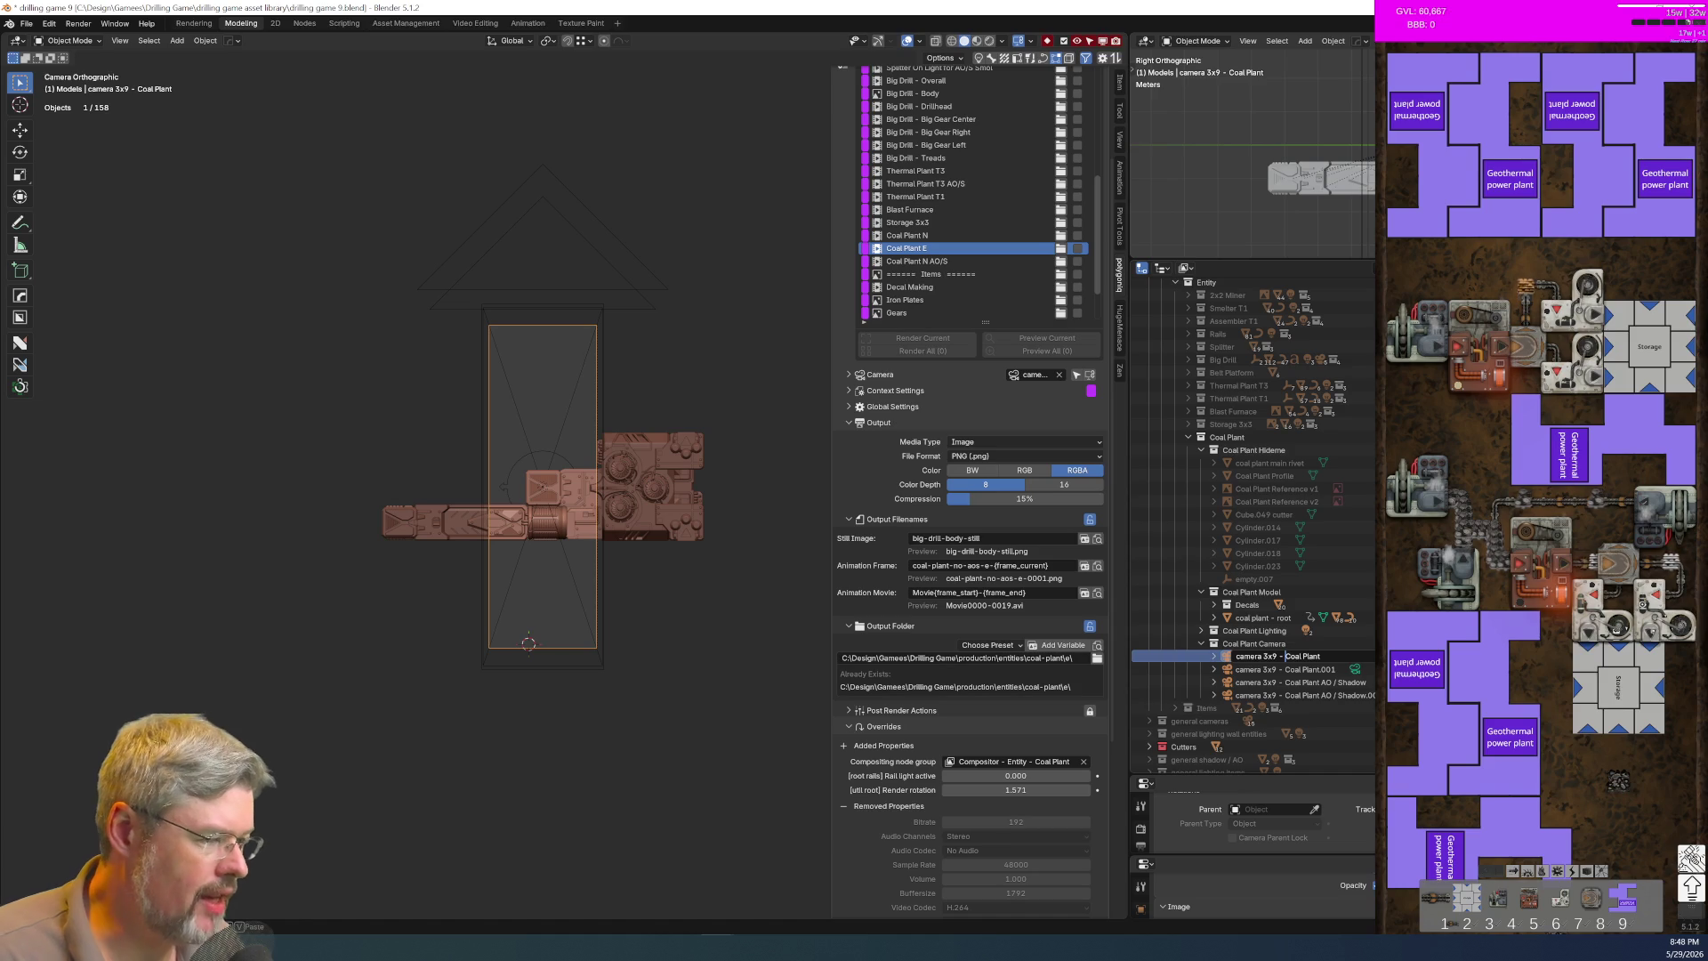
key(Return)
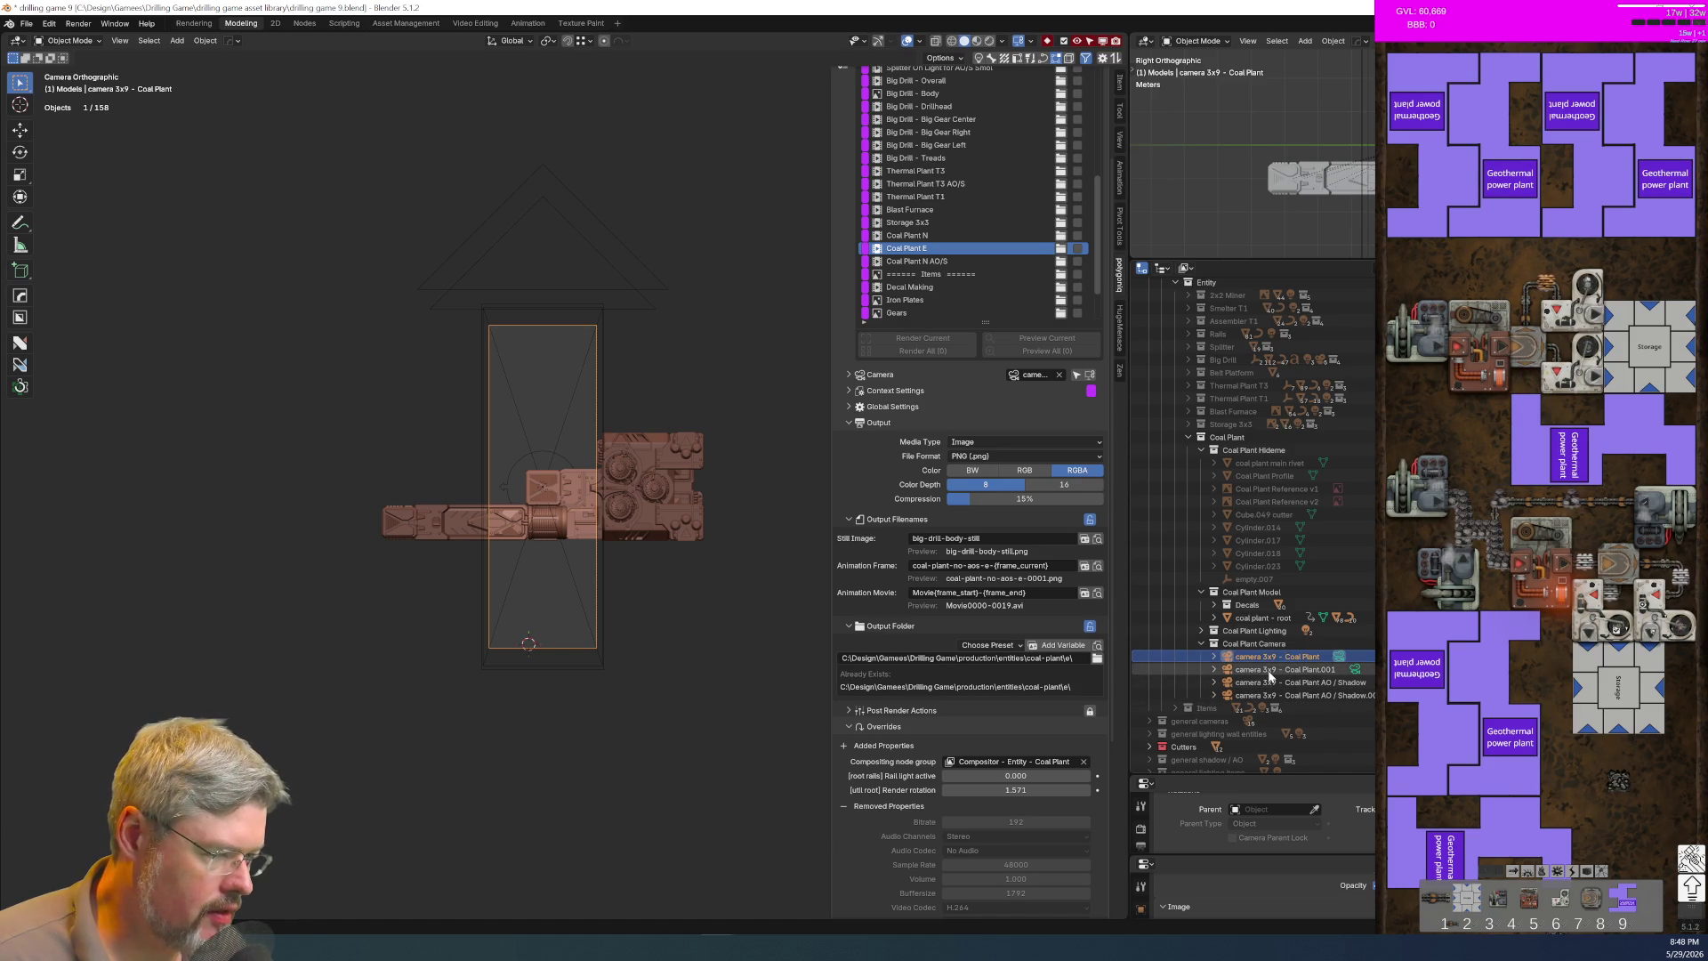
double_click(1270, 674)
click(1261, 669)
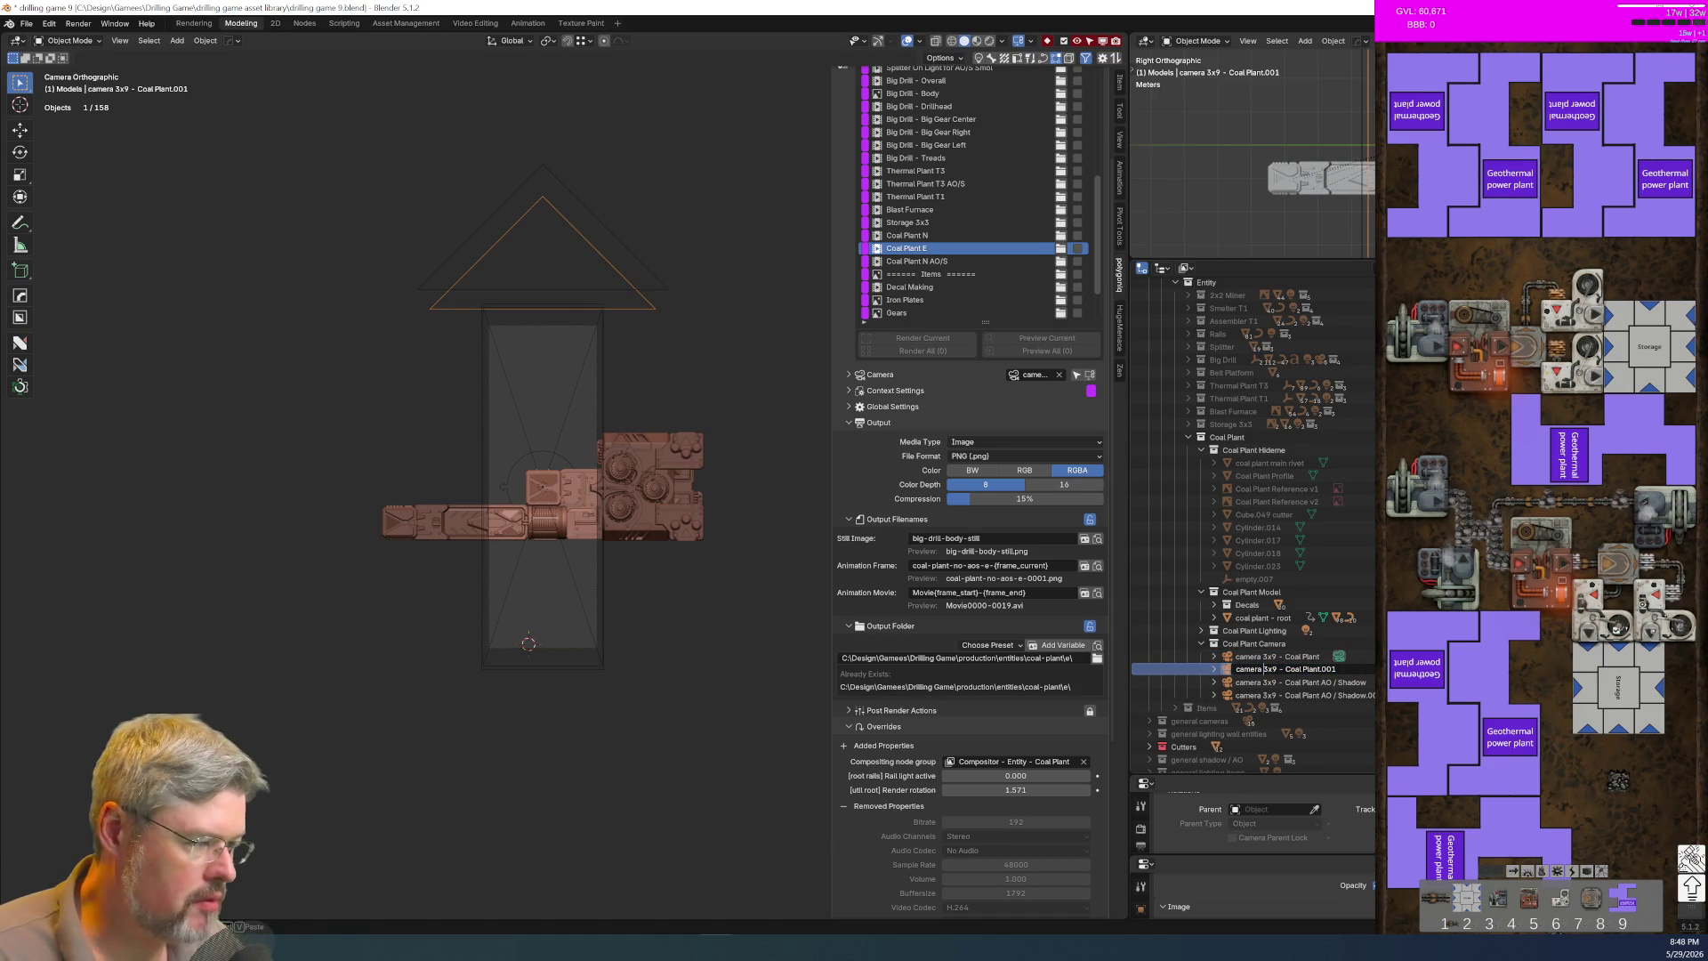
key(Delete)
text(9x)
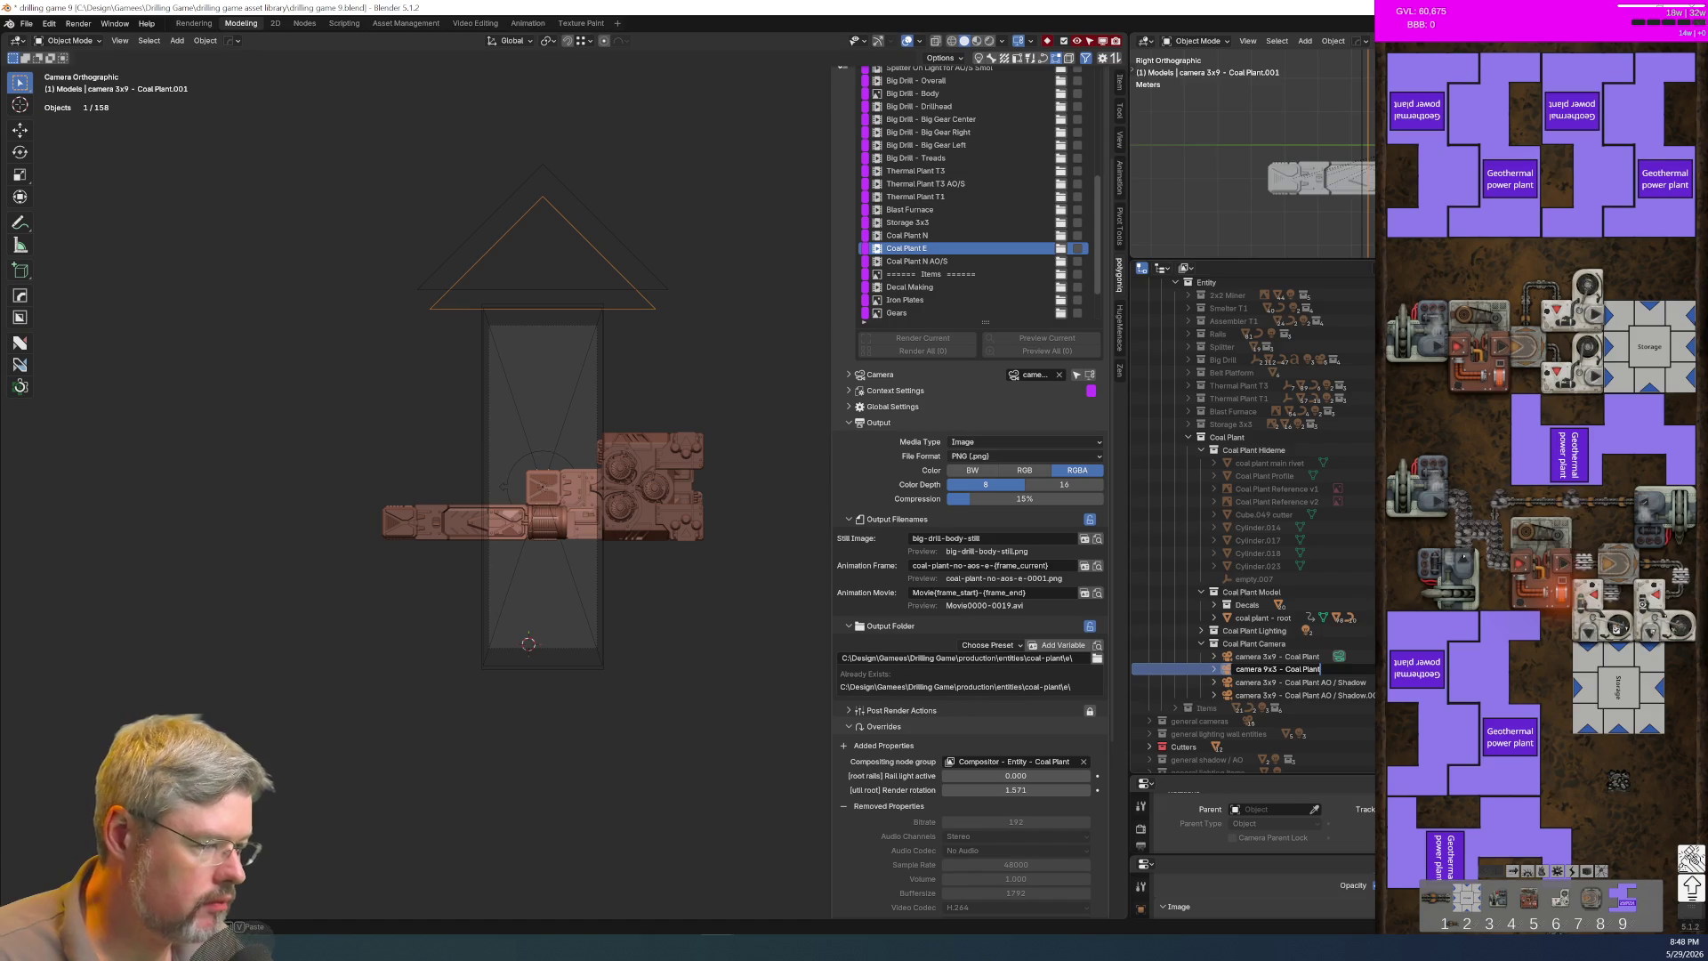
key(Return)
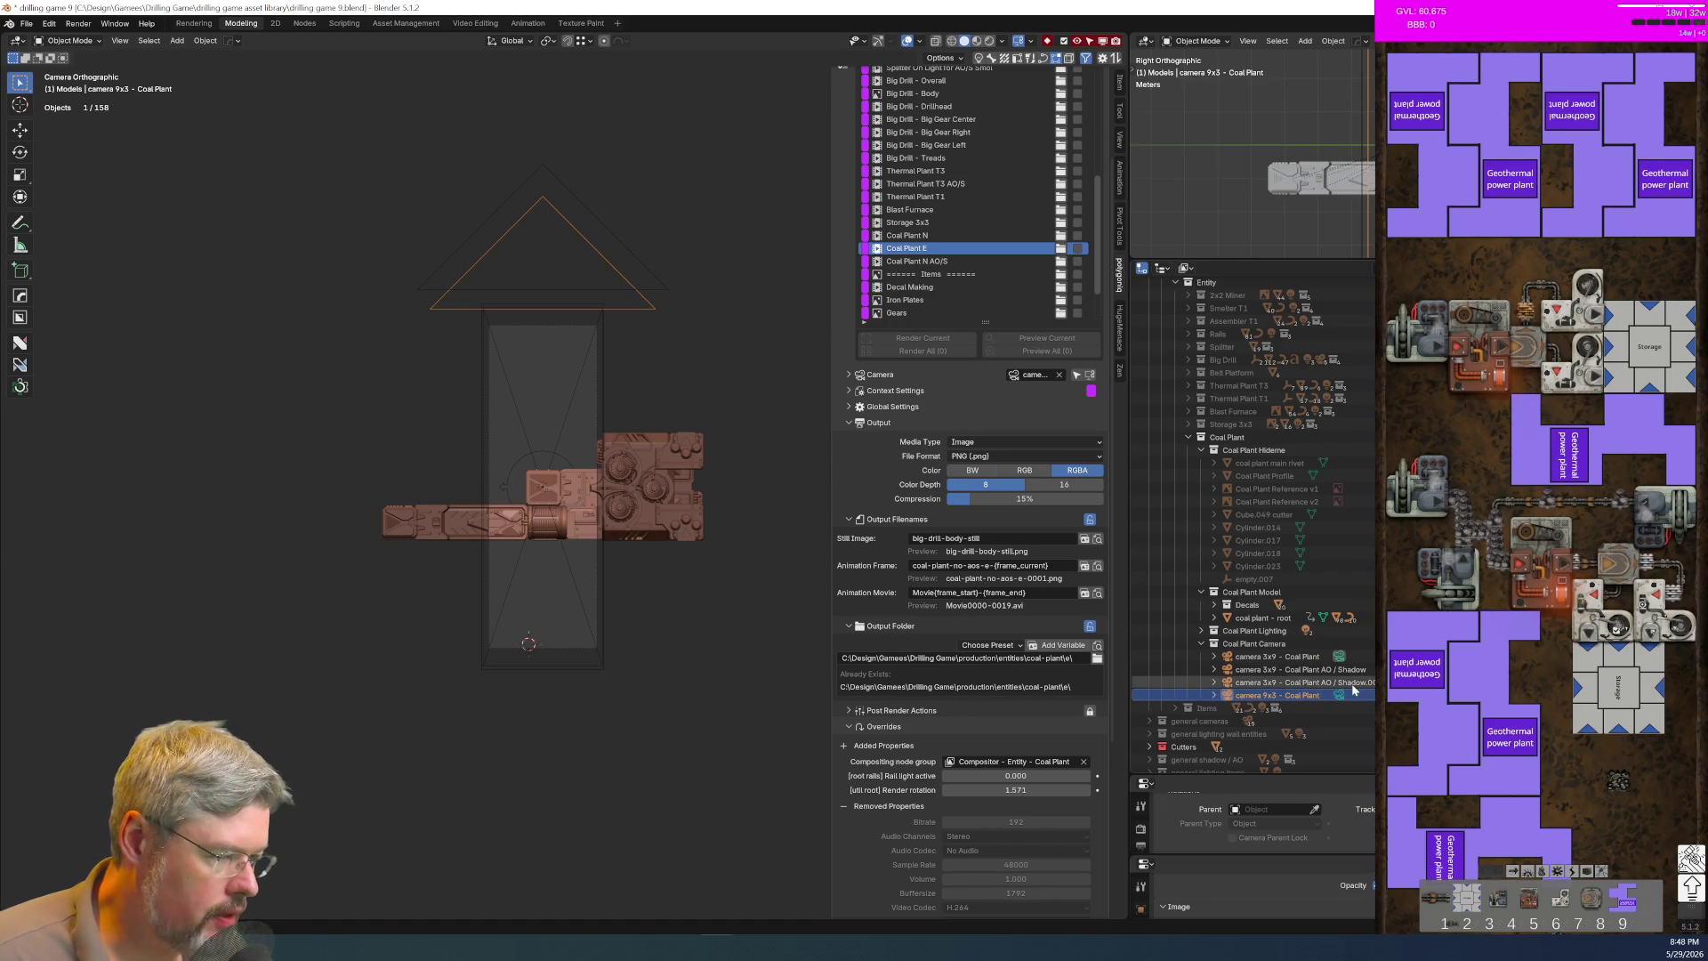
Step: Rename the AO / Shadow copy to camera 9x3 - Coal Plant AO / Shadow and save
double_click(1352, 683)
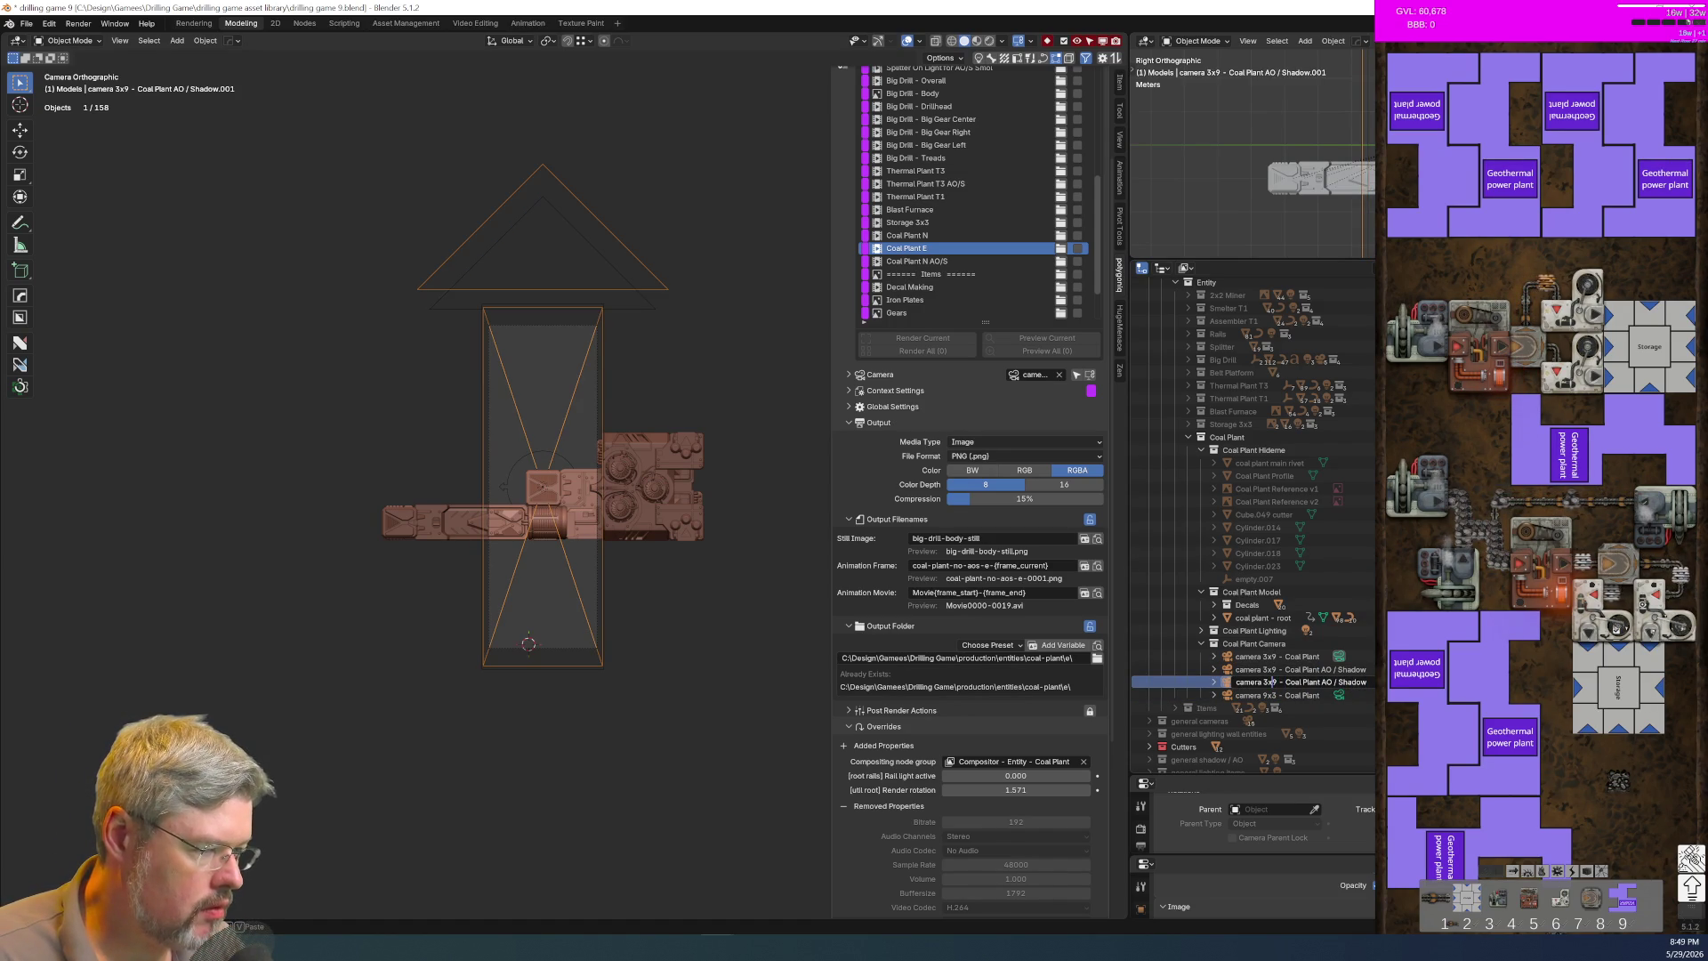
key(Delete)
key(Delete)
key(Delete)
text(9x3)
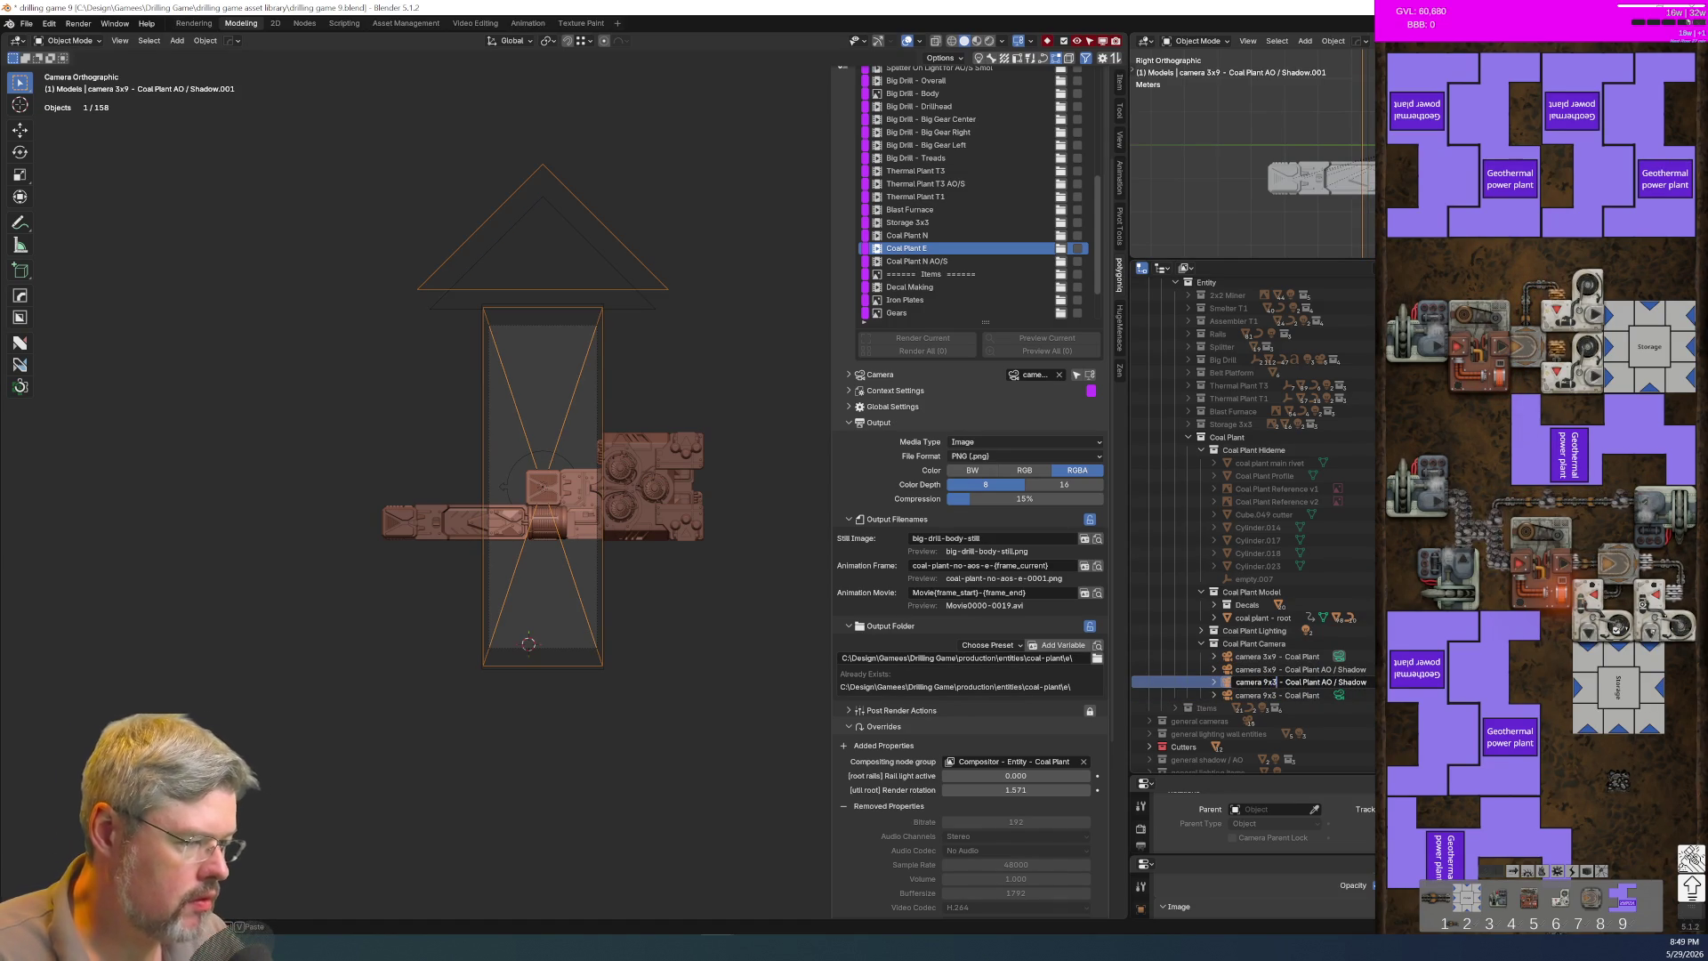
key(Return)
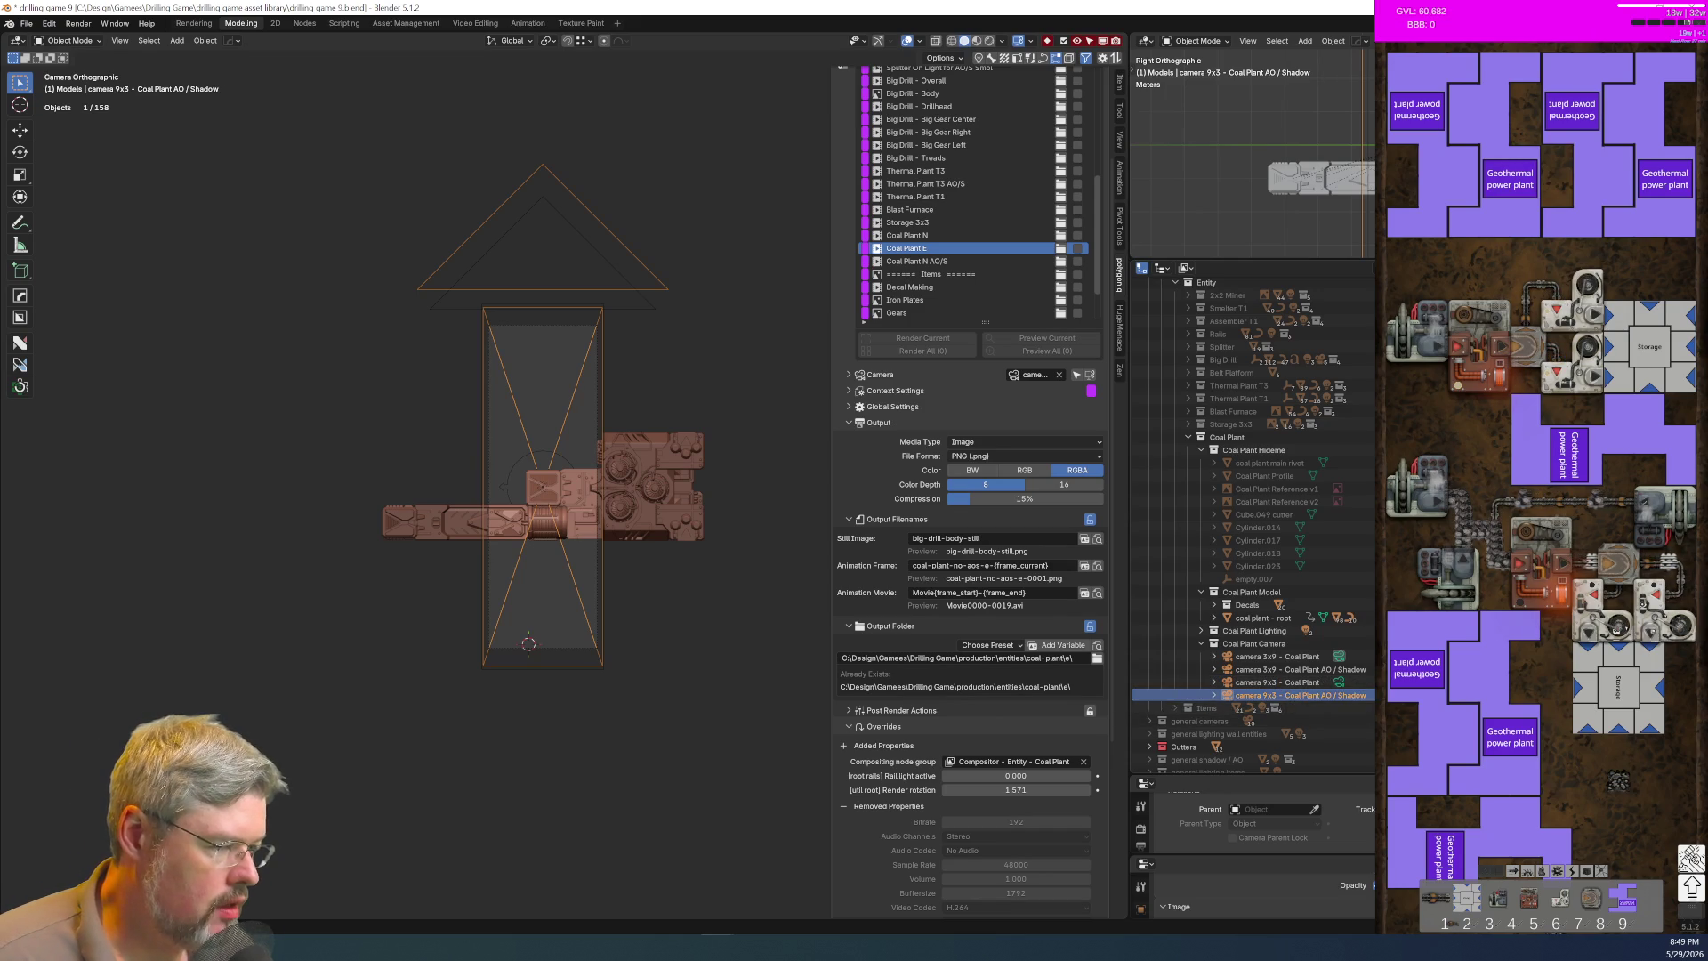
click(28, 24)
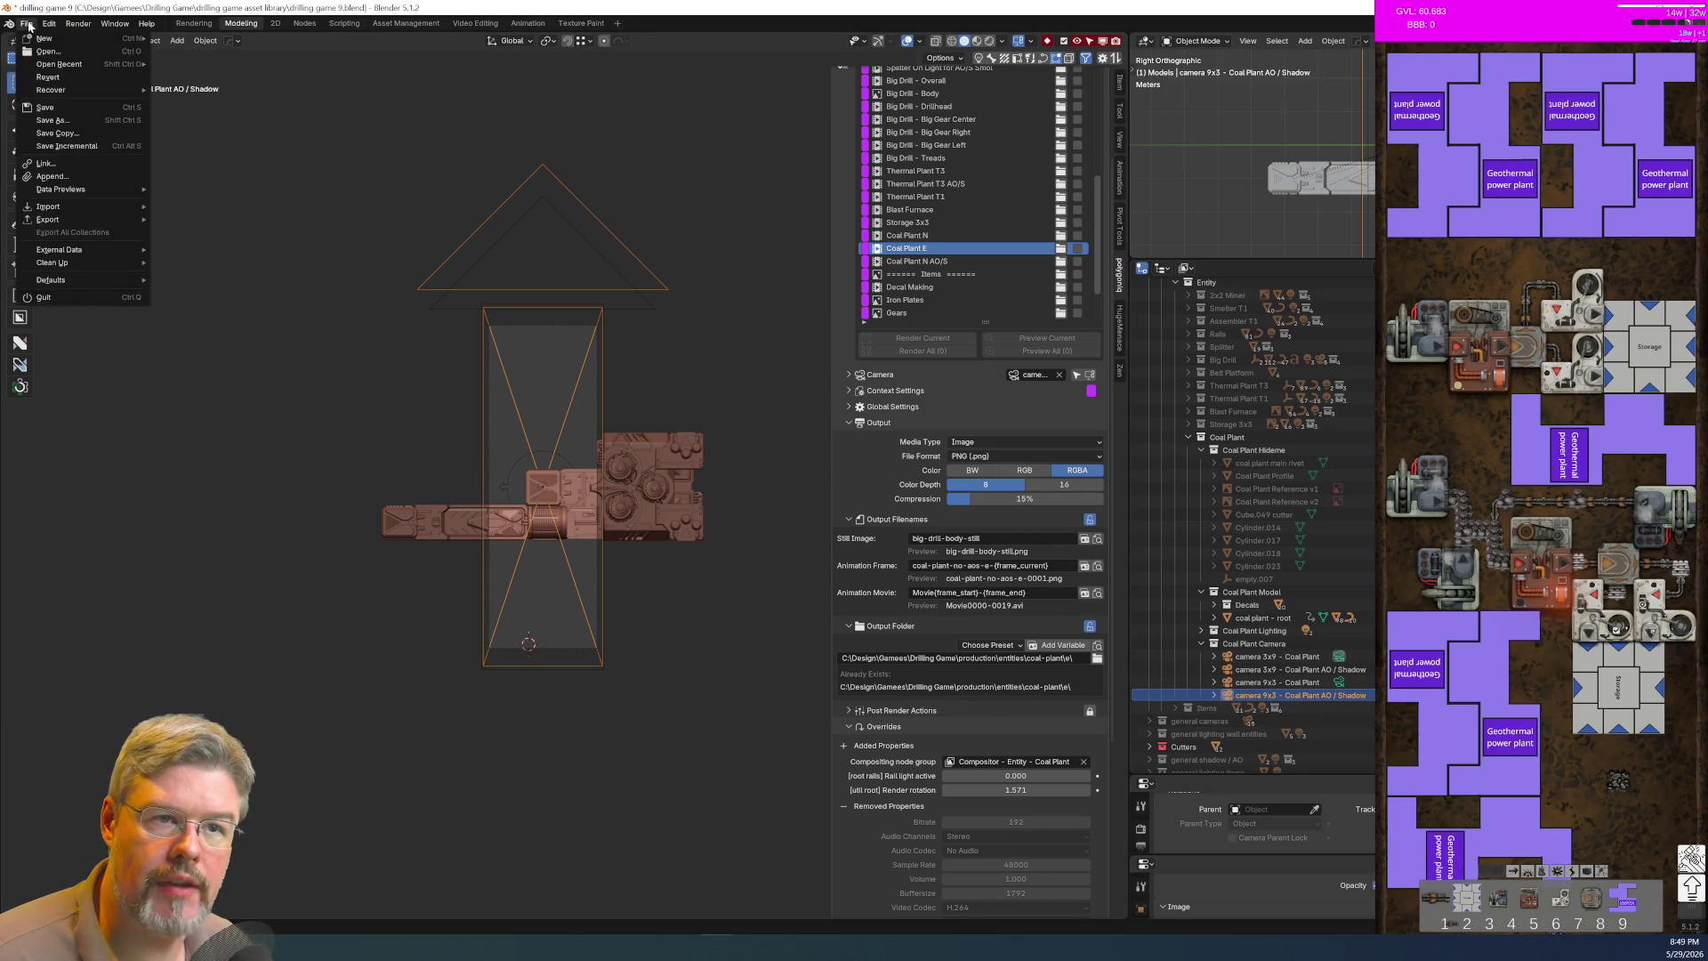
click(82, 109)
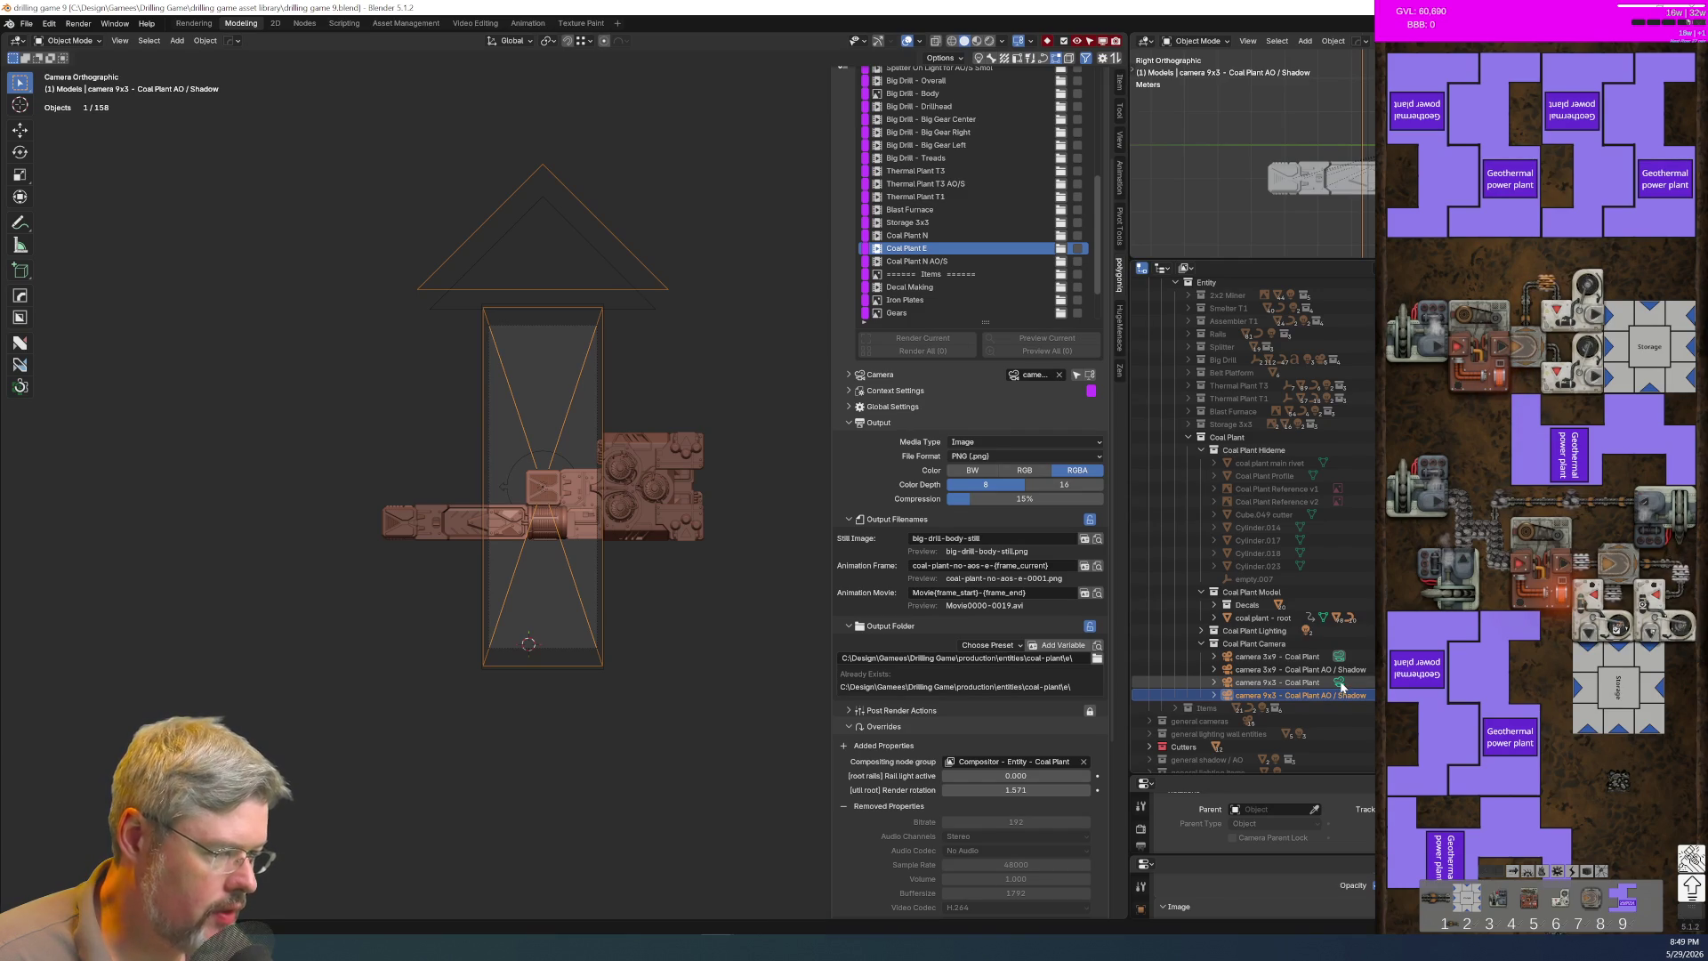
Step: Set camera 9x3 - Coal Plant as the active camera via its Outliner icon
click(1339, 683)
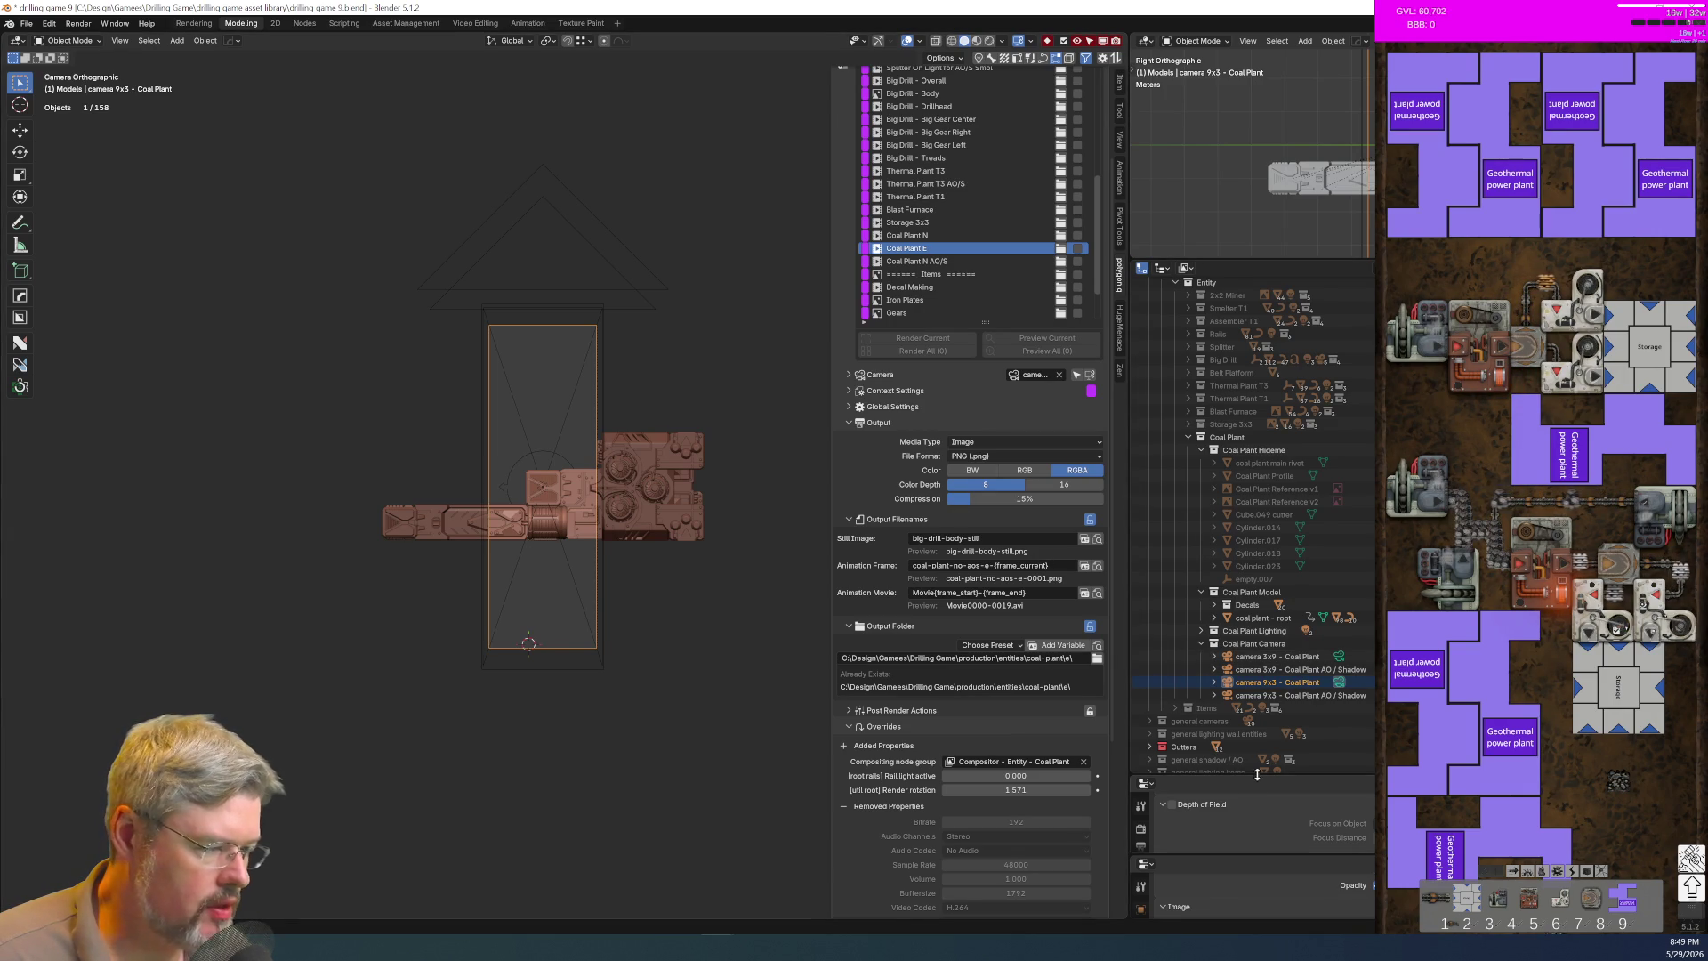
Step: Set the render resolution to 1152 × 384 px
click(845, 422)
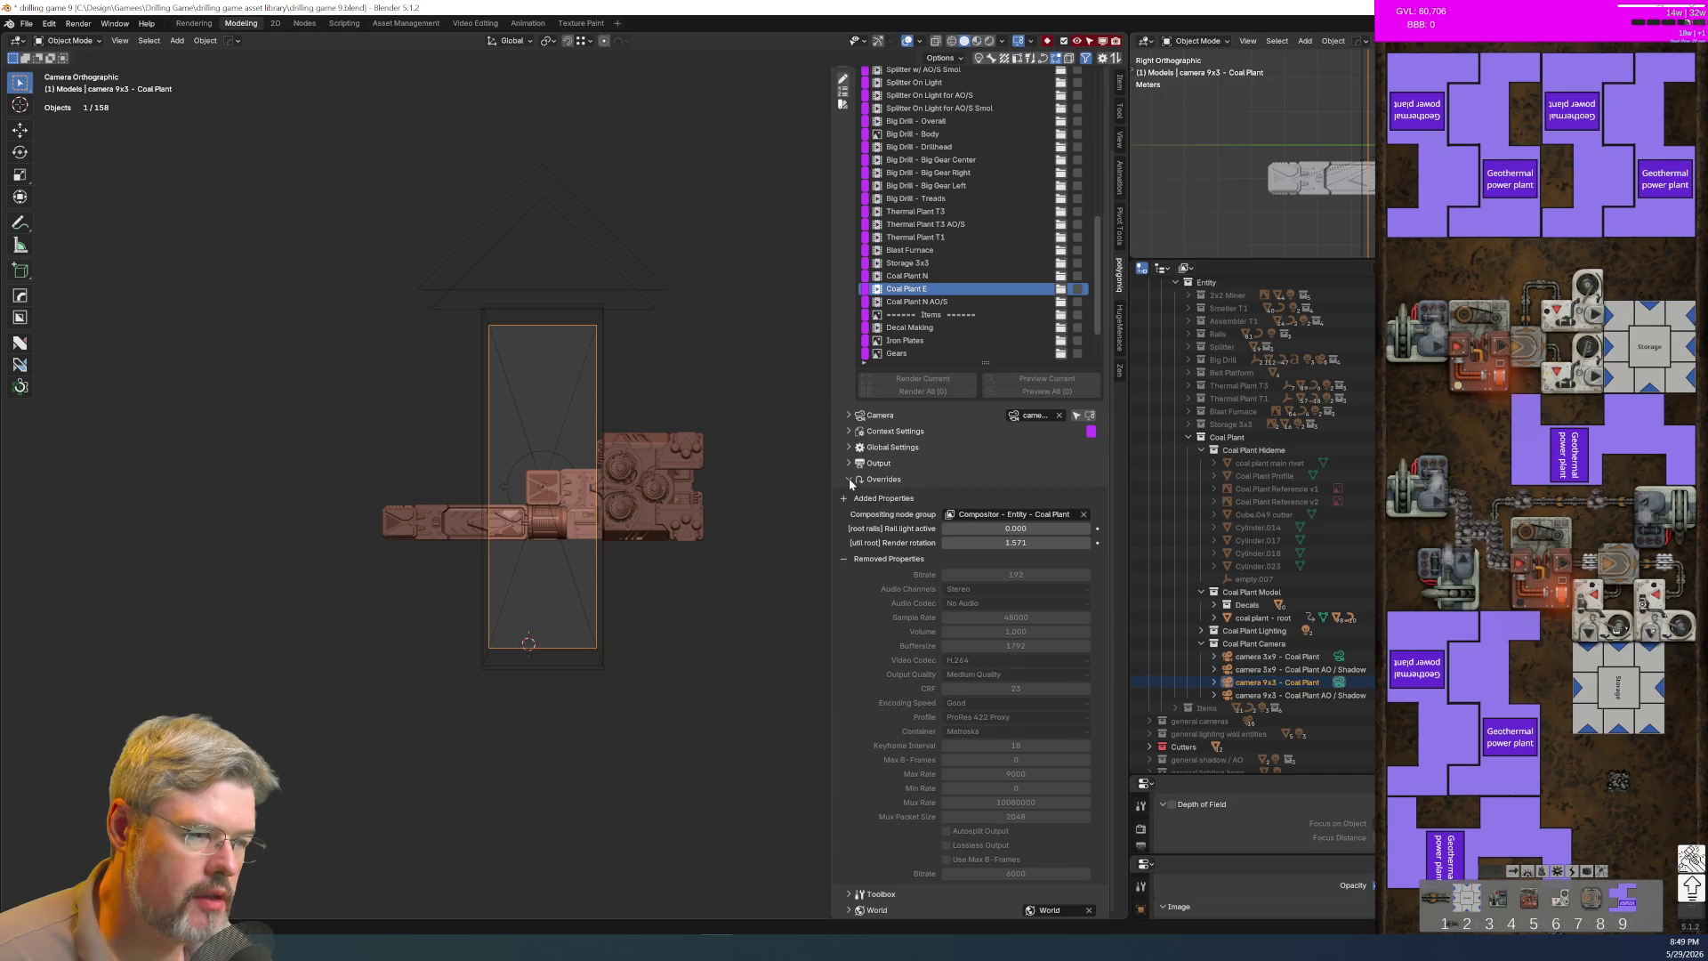
click(848, 447)
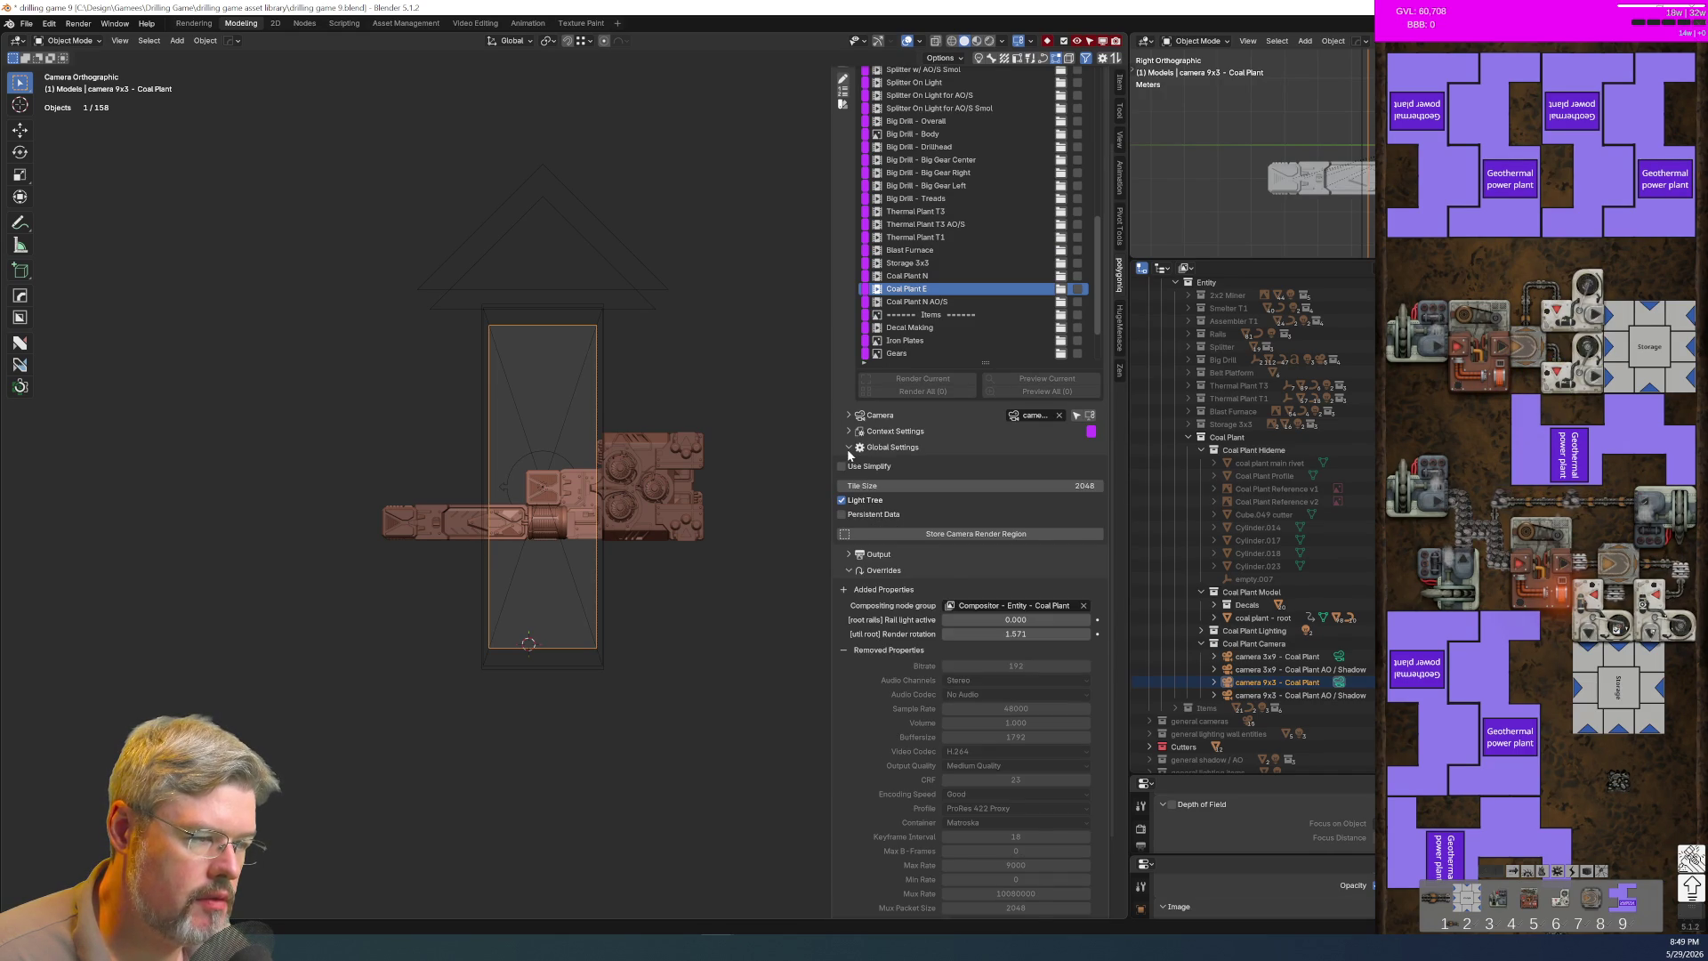
click(847, 447)
click(846, 462)
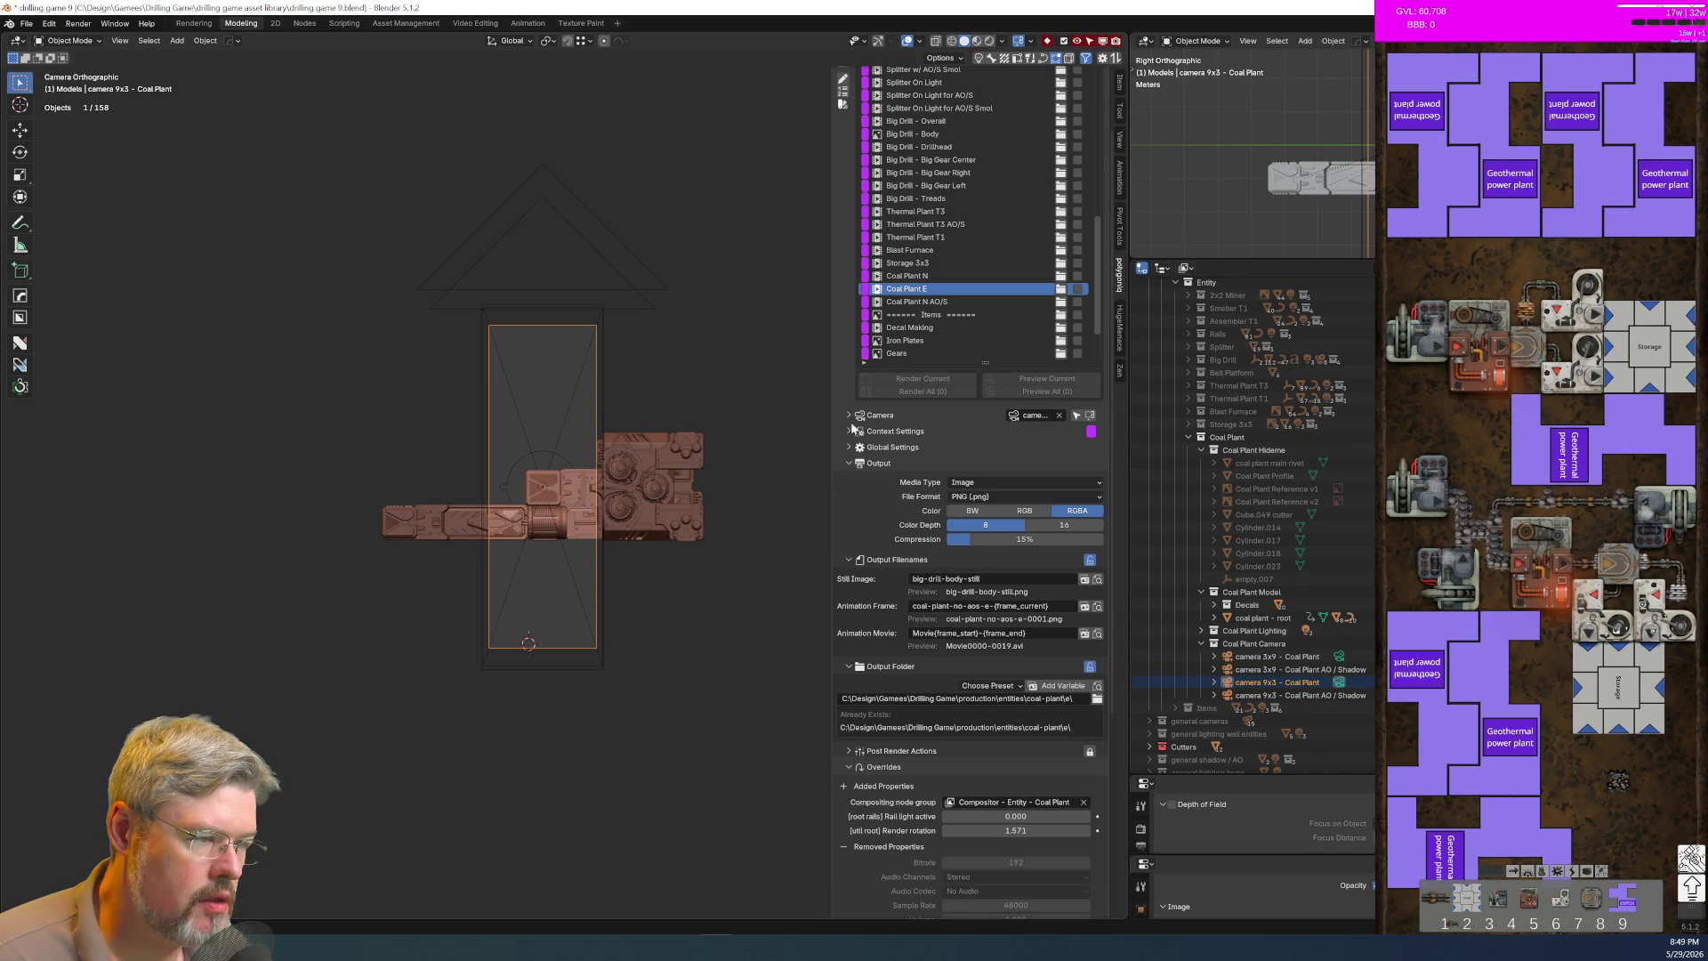
click(850, 431)
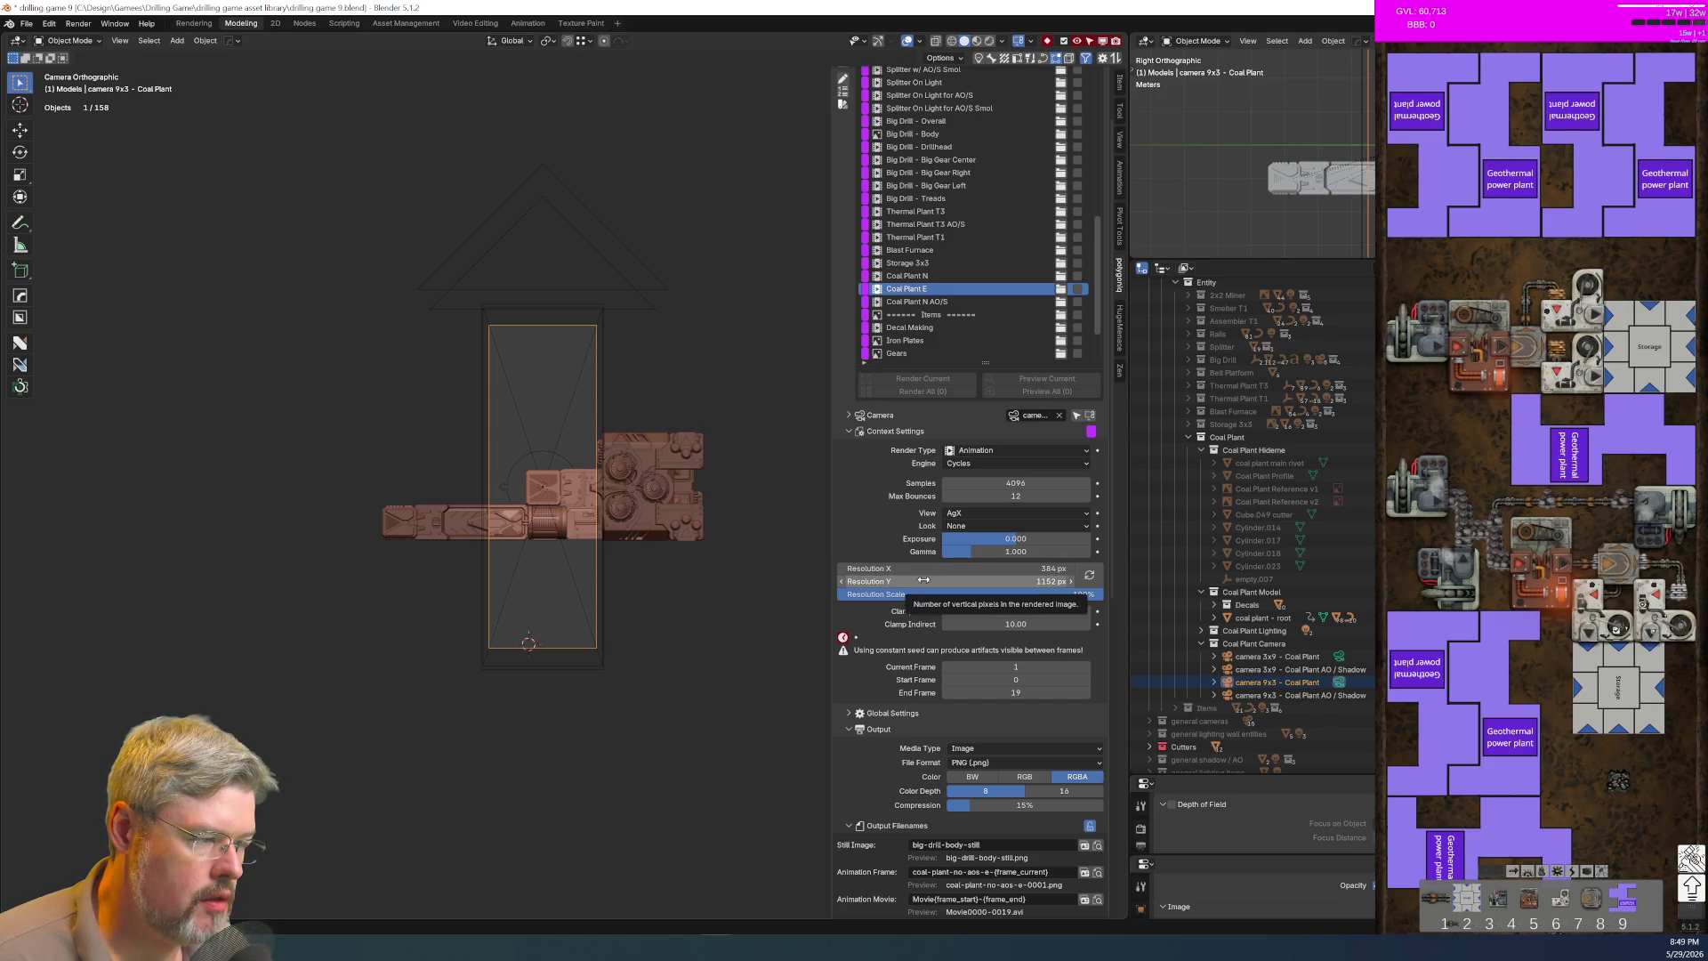
click(979, 569)
text(1152)
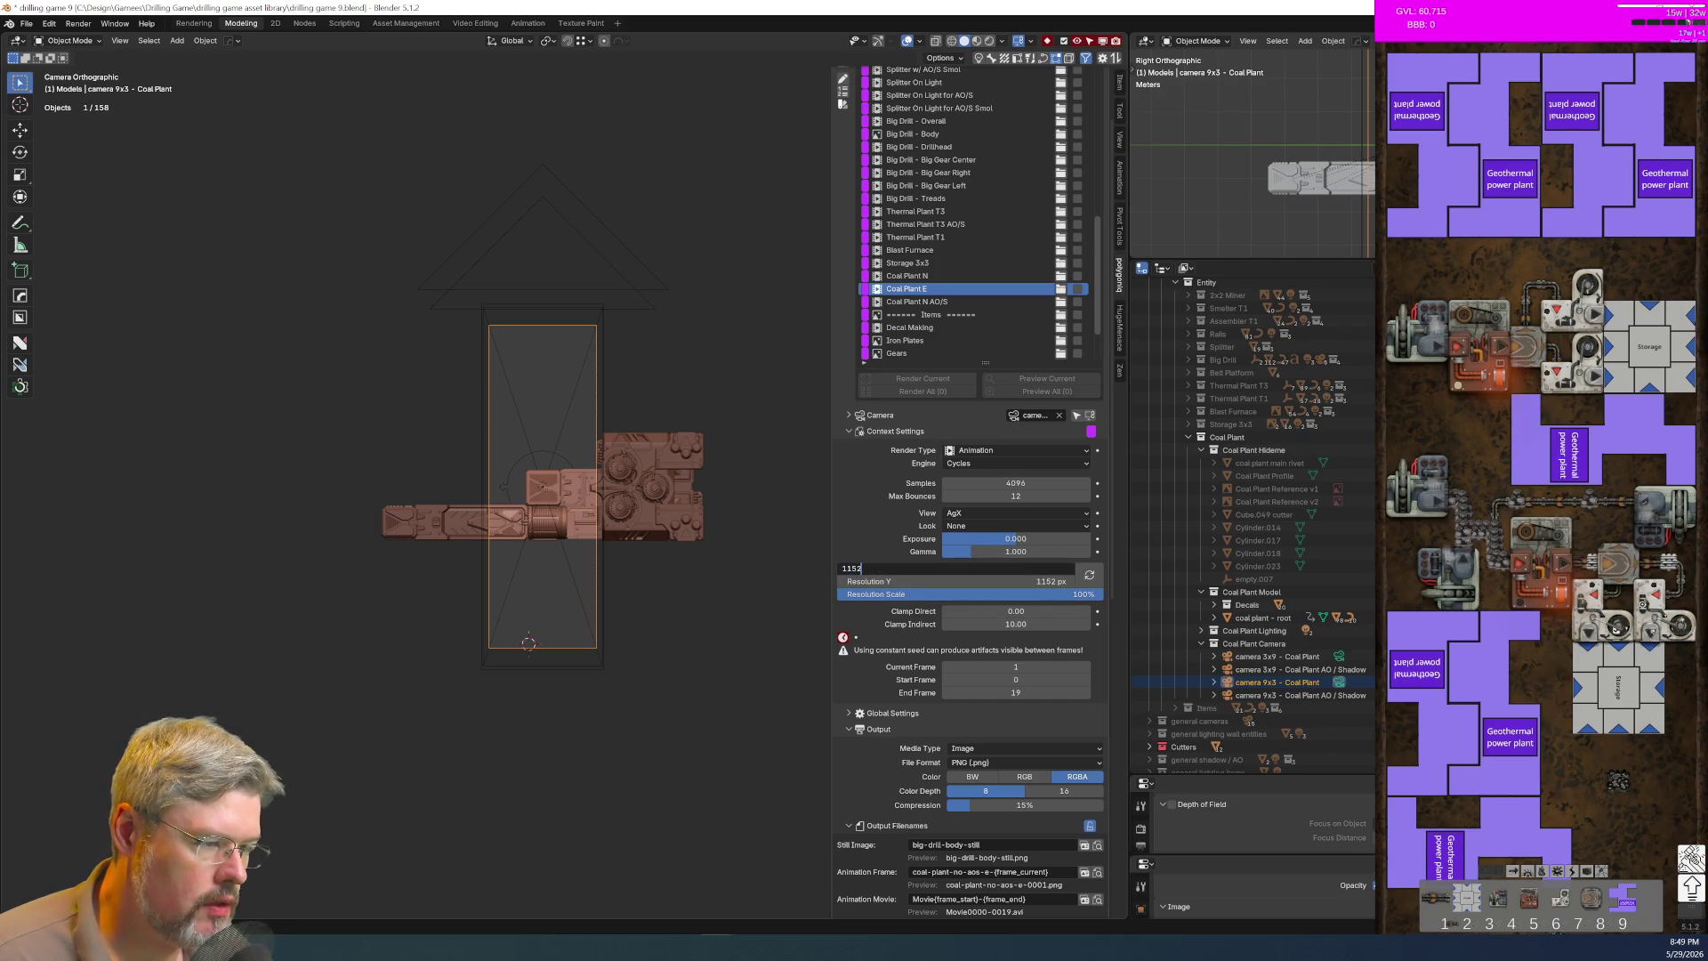
key(Return)
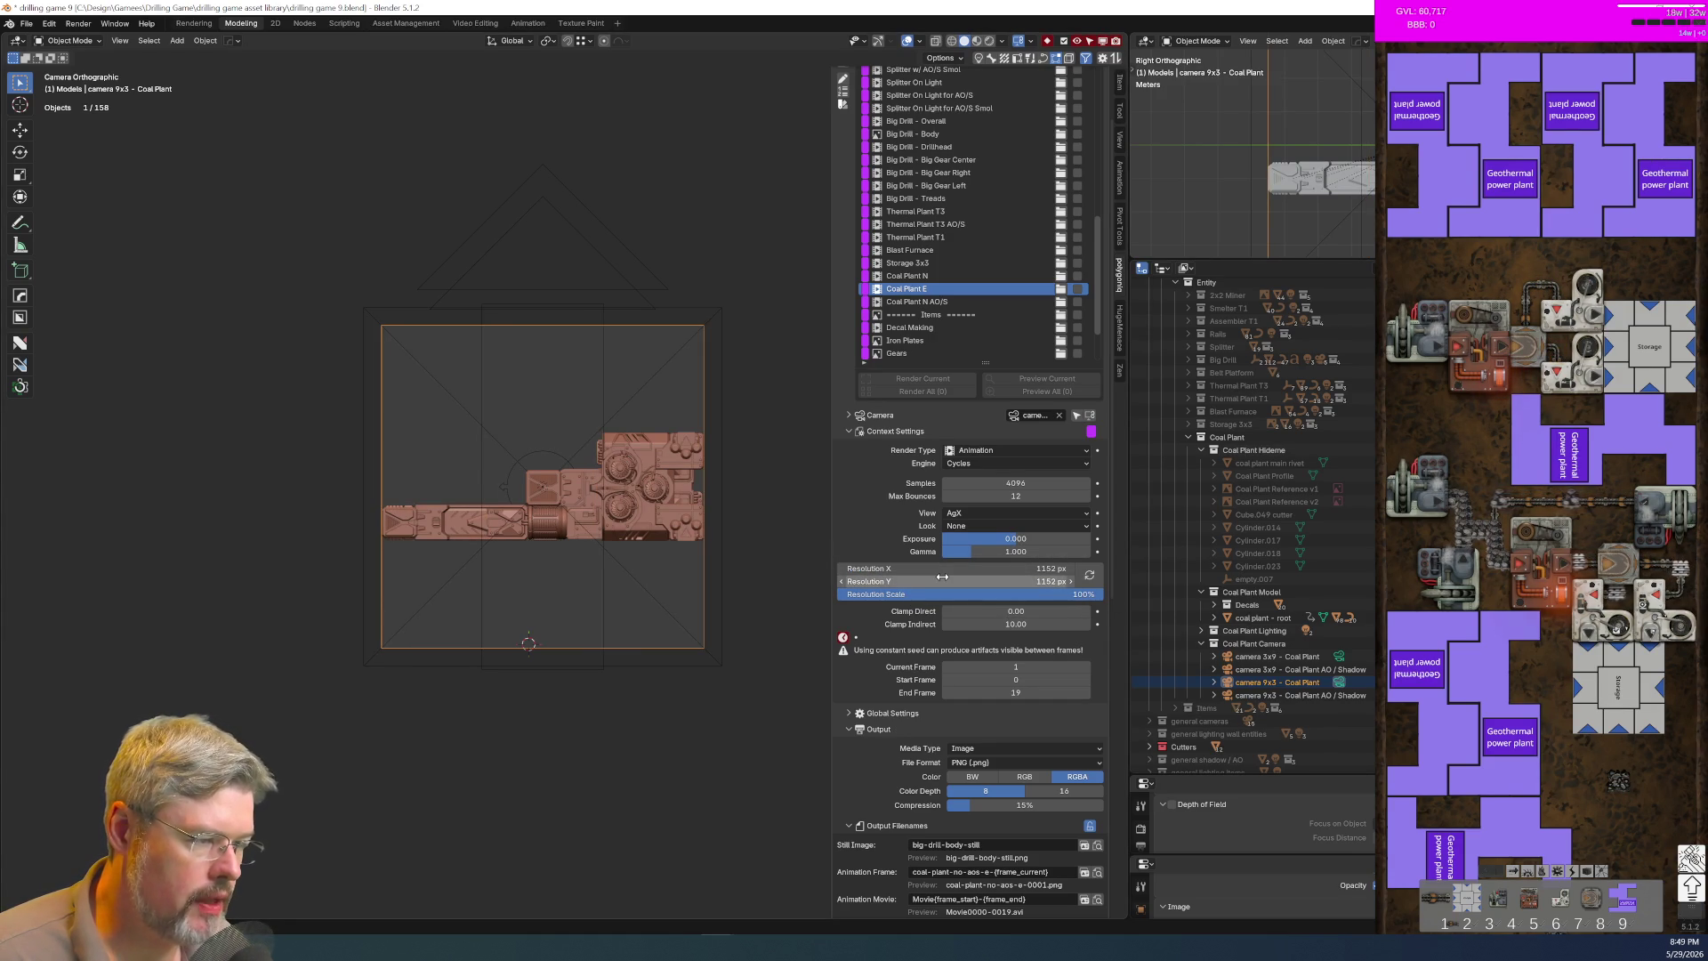
text(384)
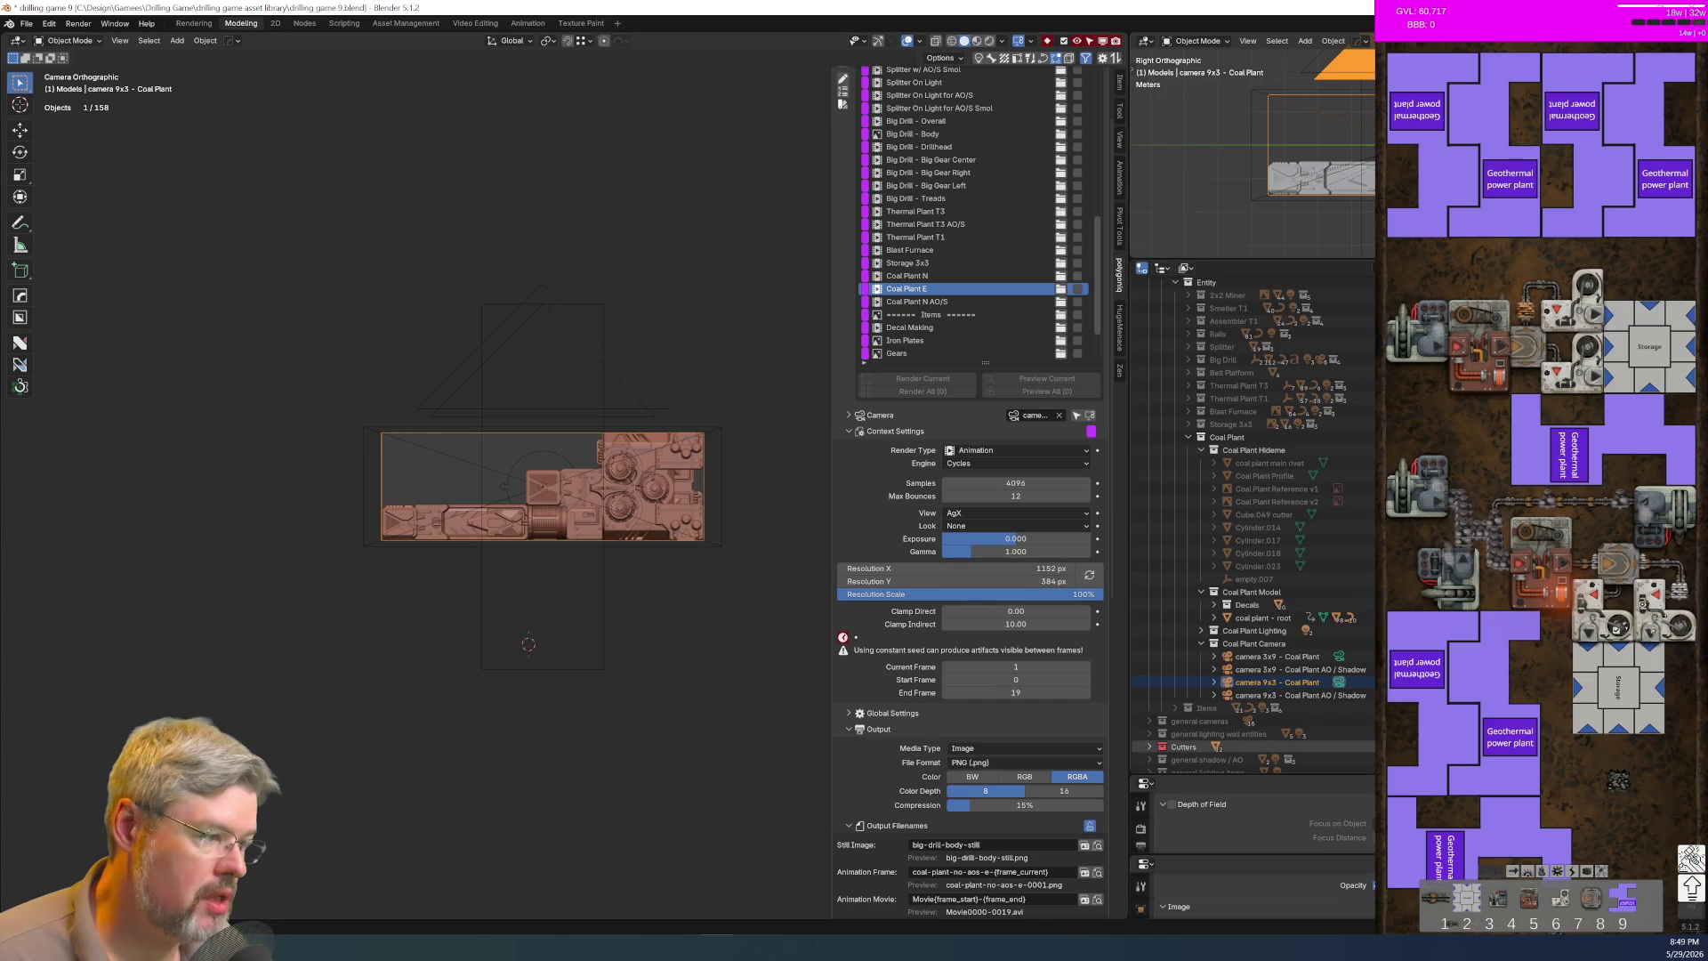
Step: Delete the two camera 9x3 objects from the Outliner
click(1338, 657)
click(1305, 682)
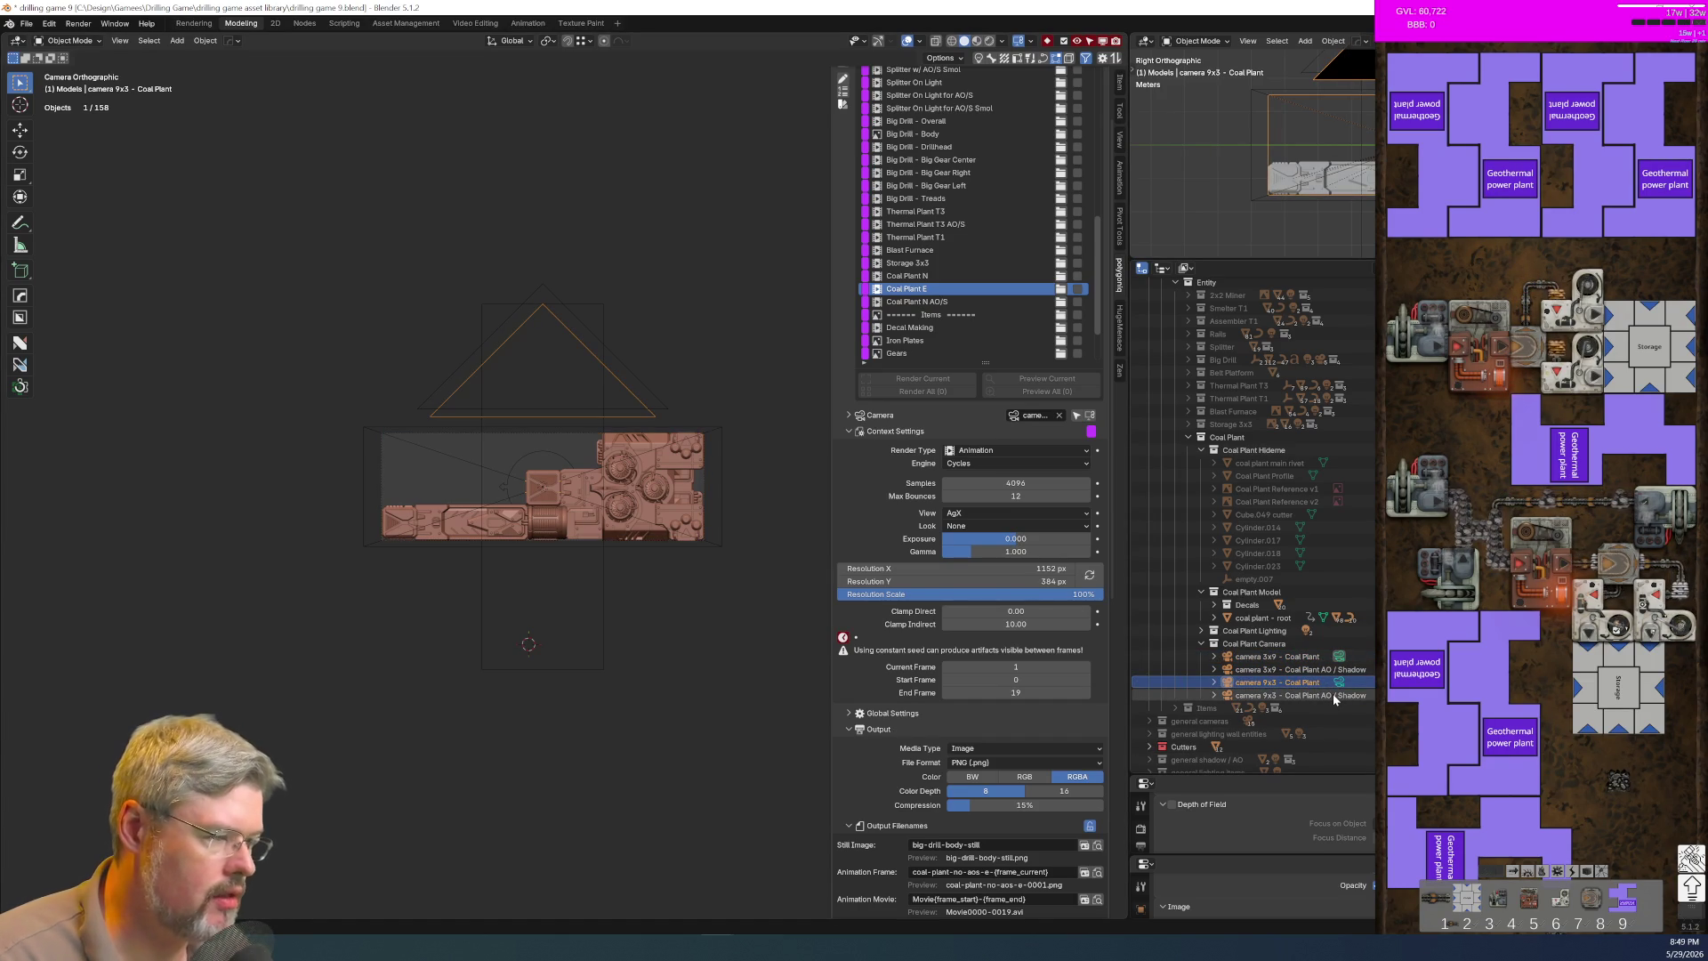
key(Delete)
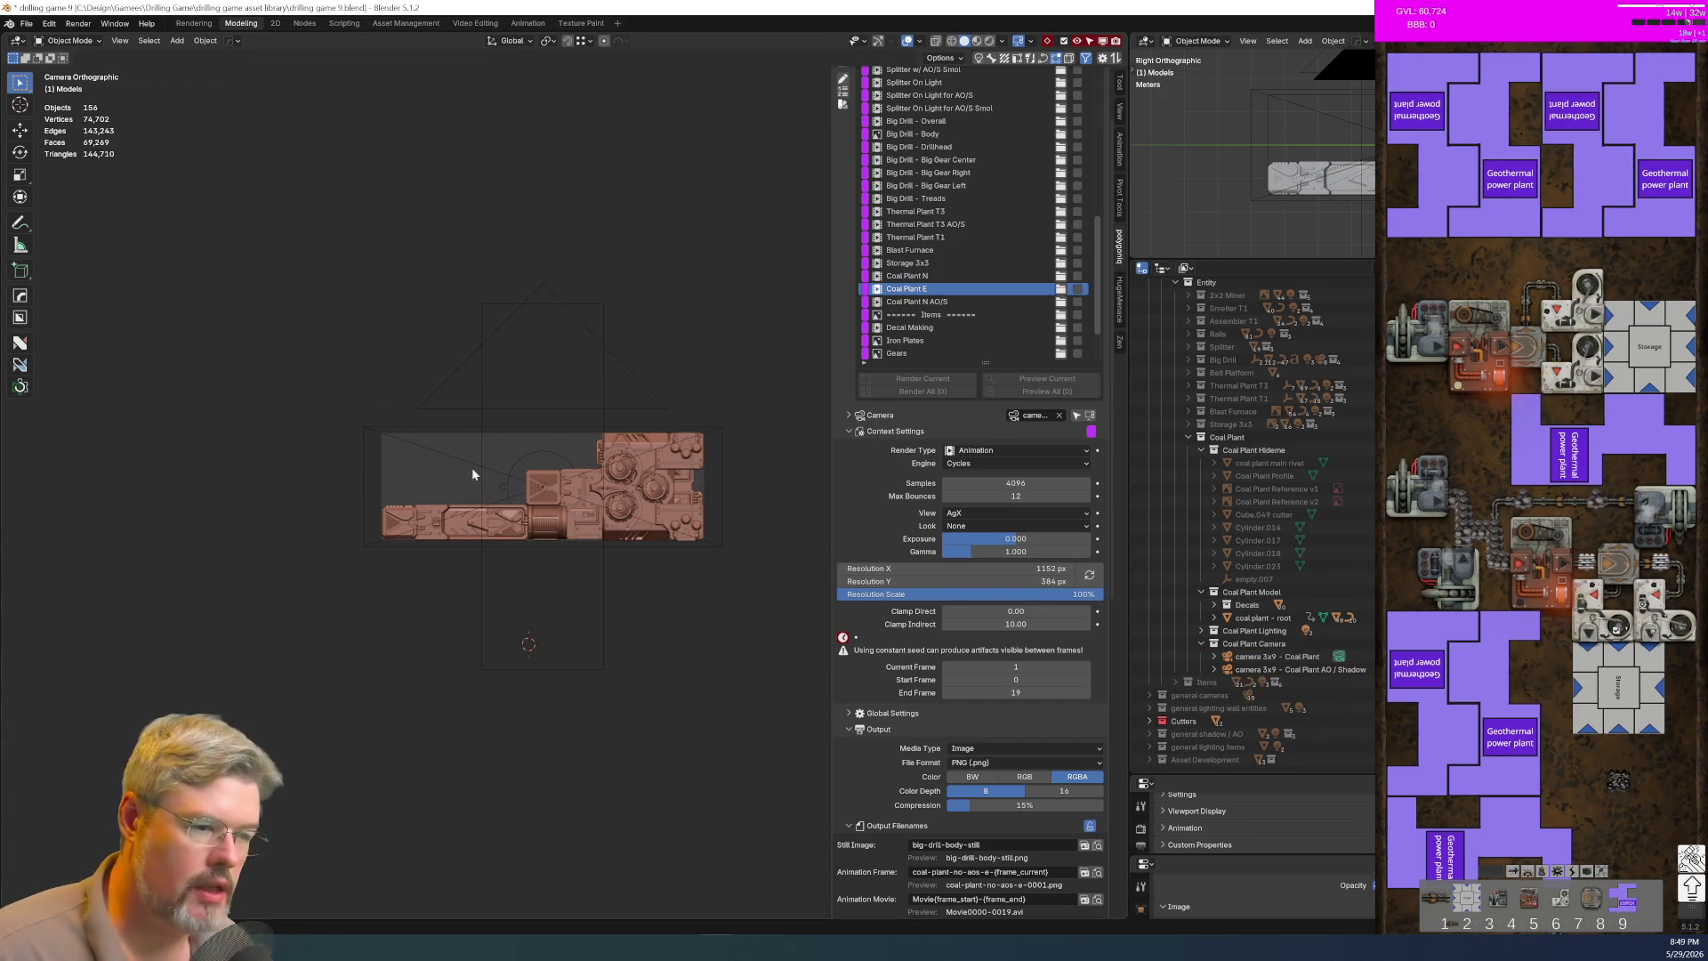
click(26, 23)
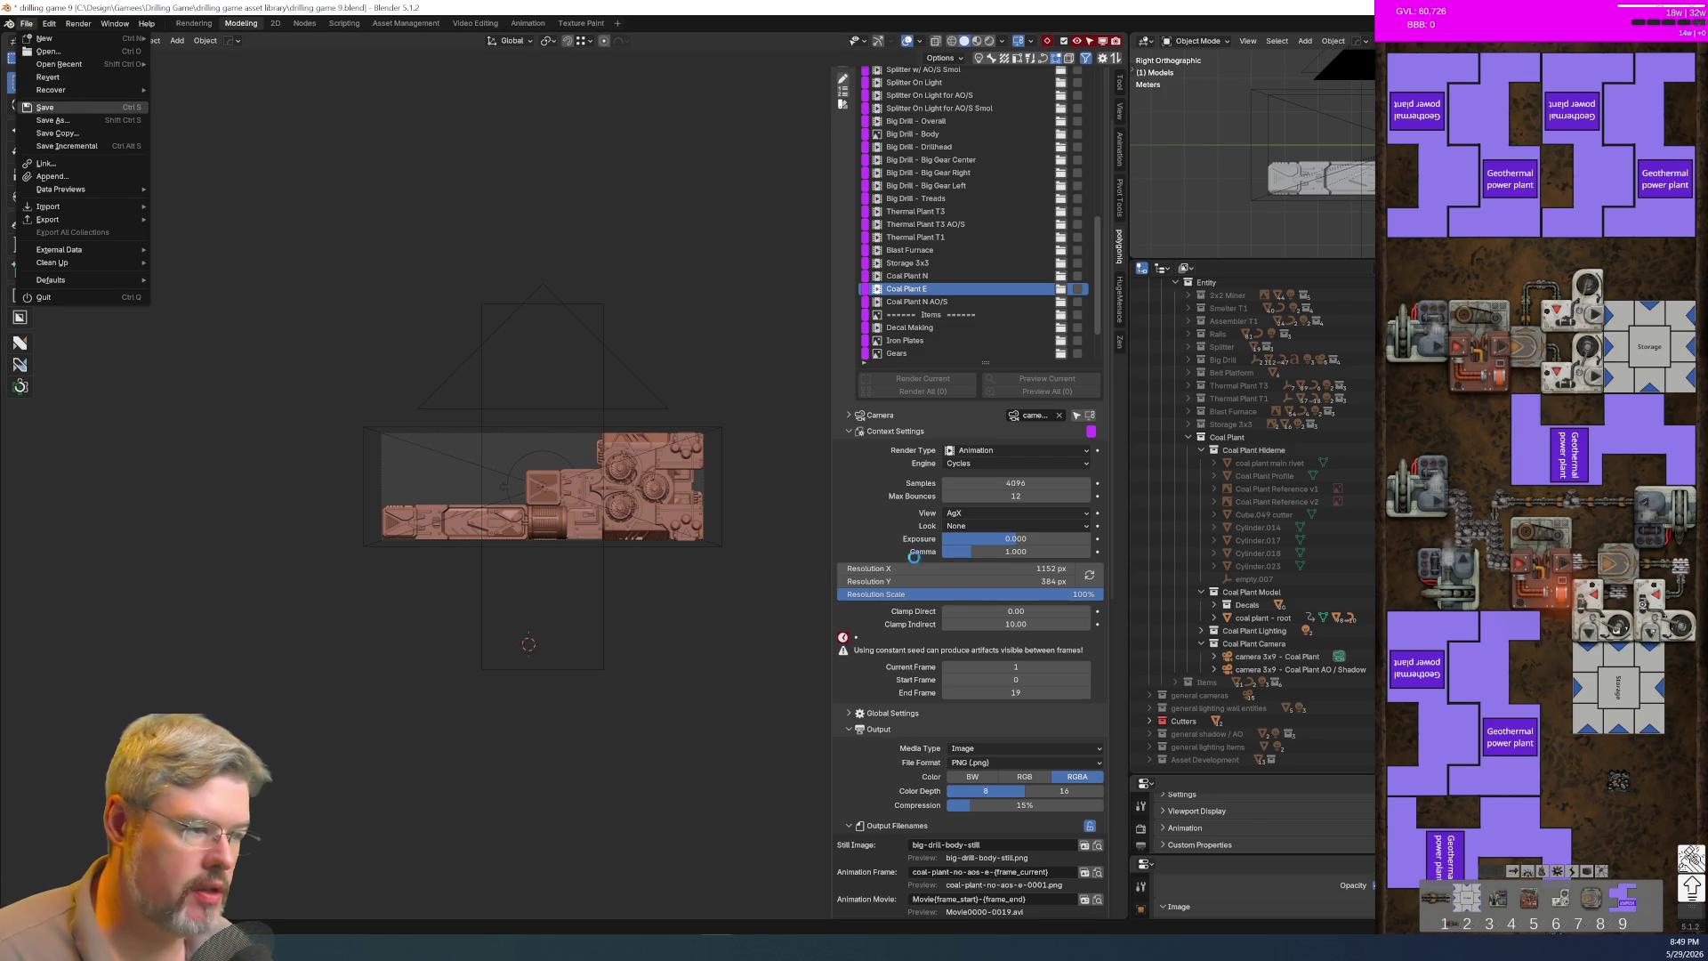
Step: Save drilling game 9.blend and collapse the Coal Plant Camera collection
click(44, 107)
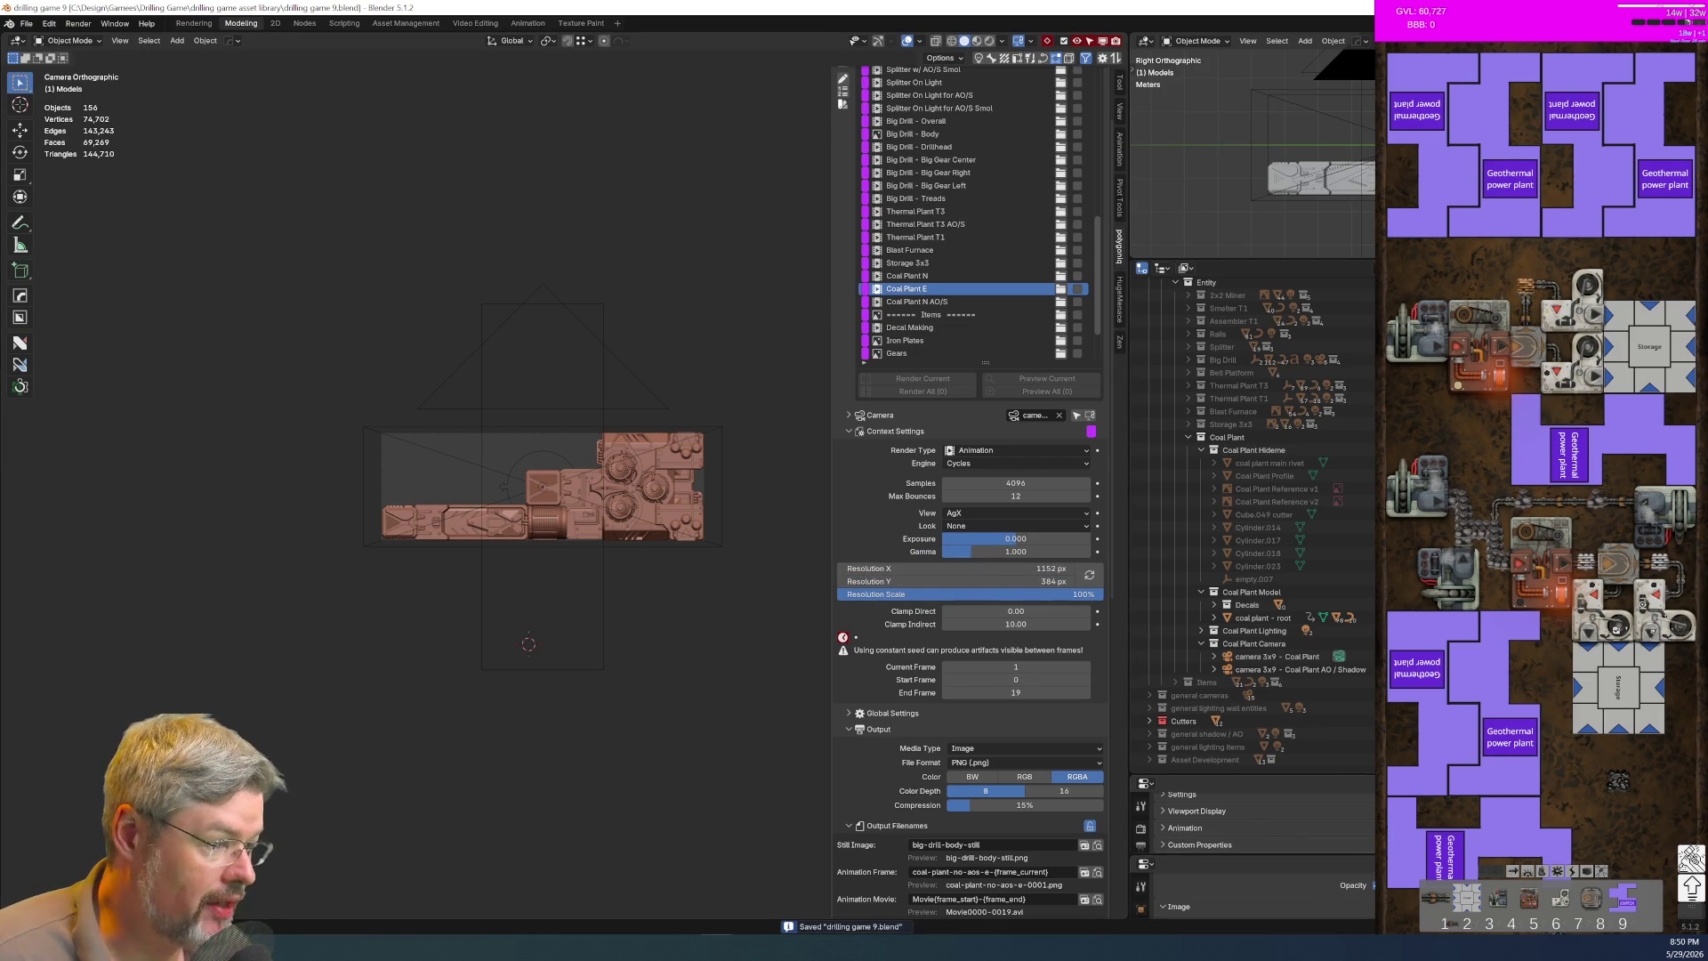
click(1198, 642)
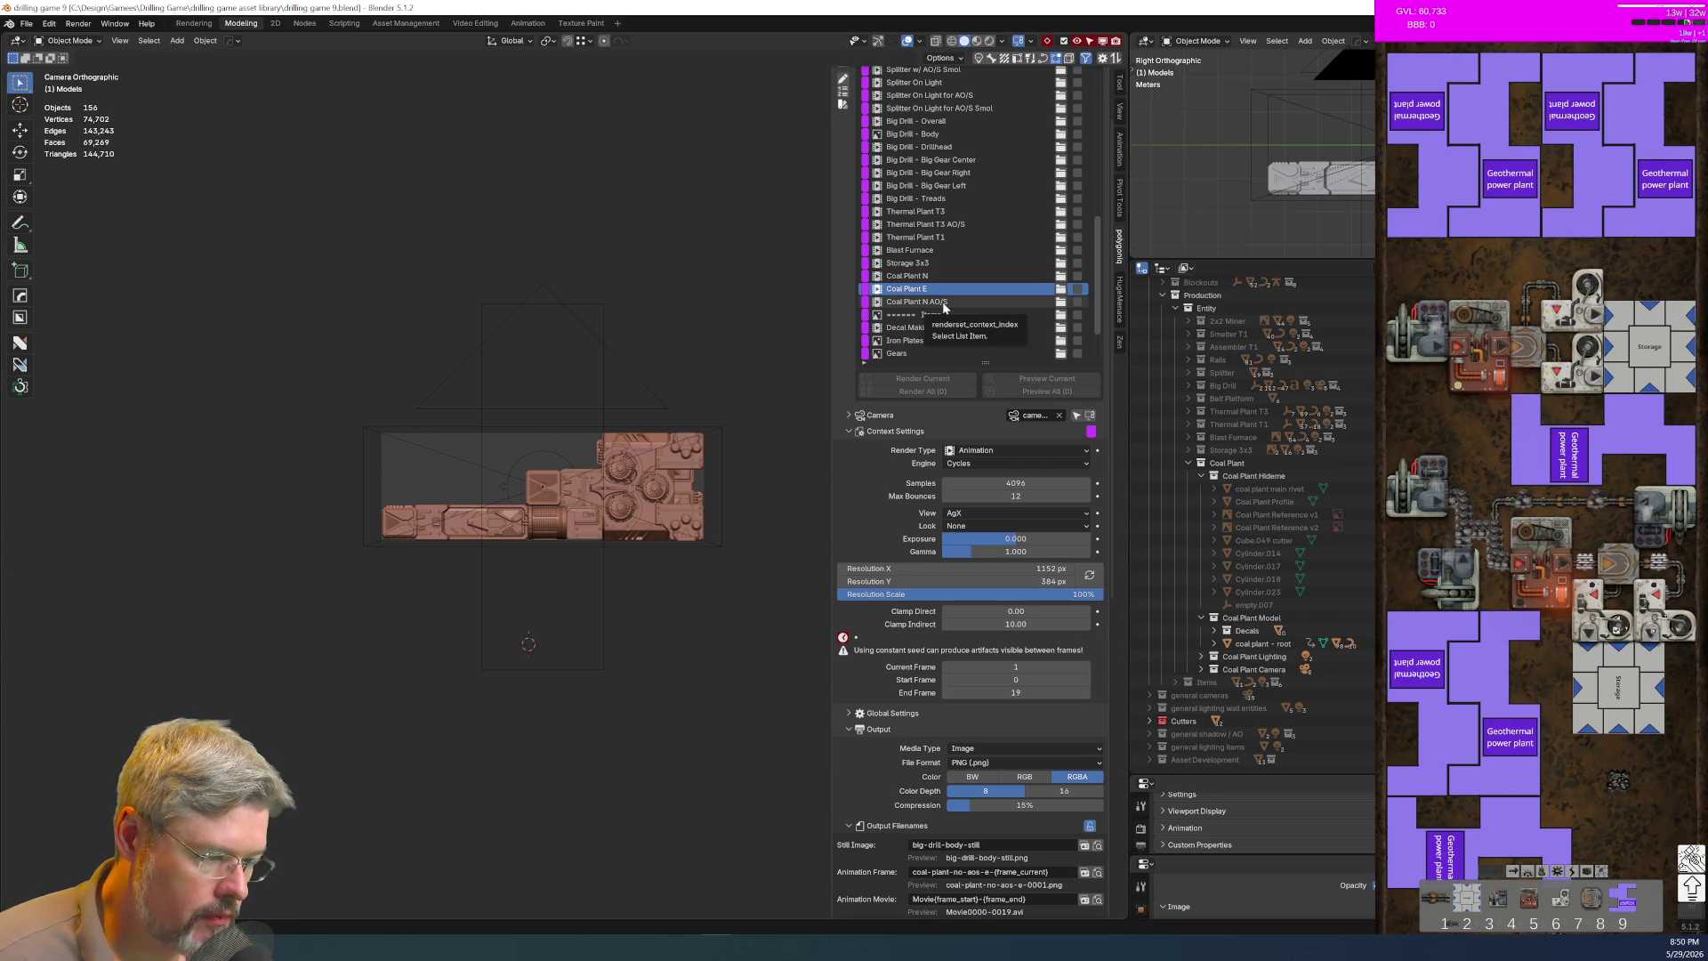
scroll(934, 761, down, 3)
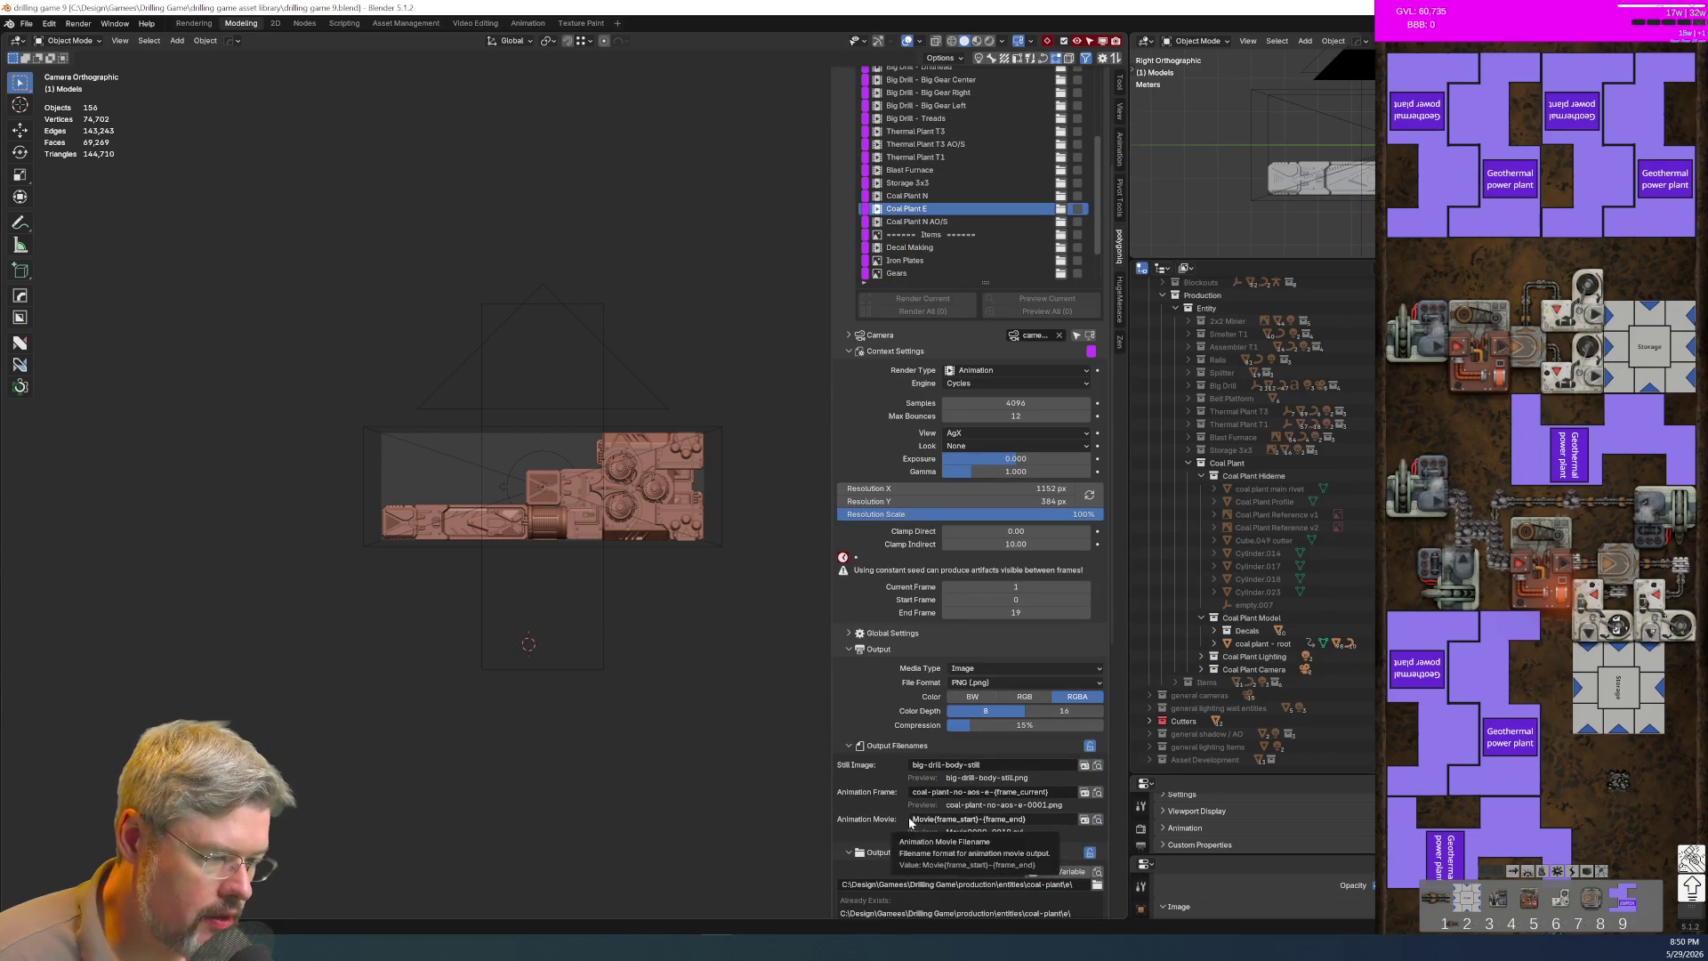
scroll(951, 801, up, 5)
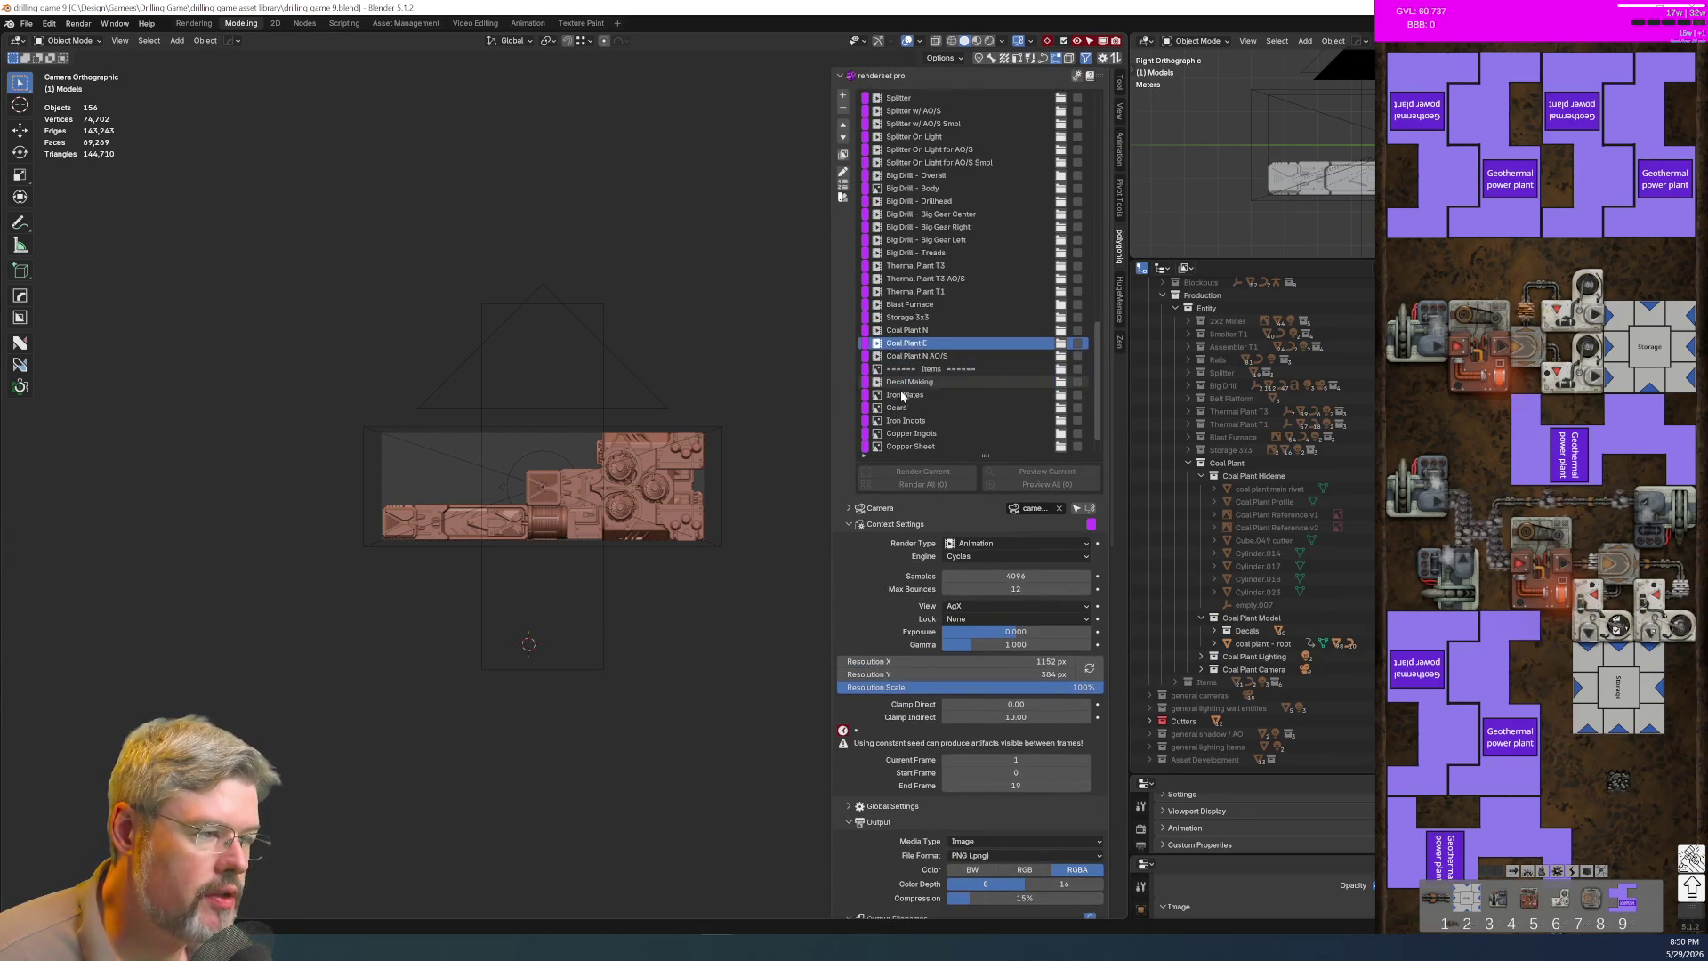
Step: Duplicate Coal Plant E and order the list with Coal Plant N AO/S above Coal Plant E
click(842, 120)
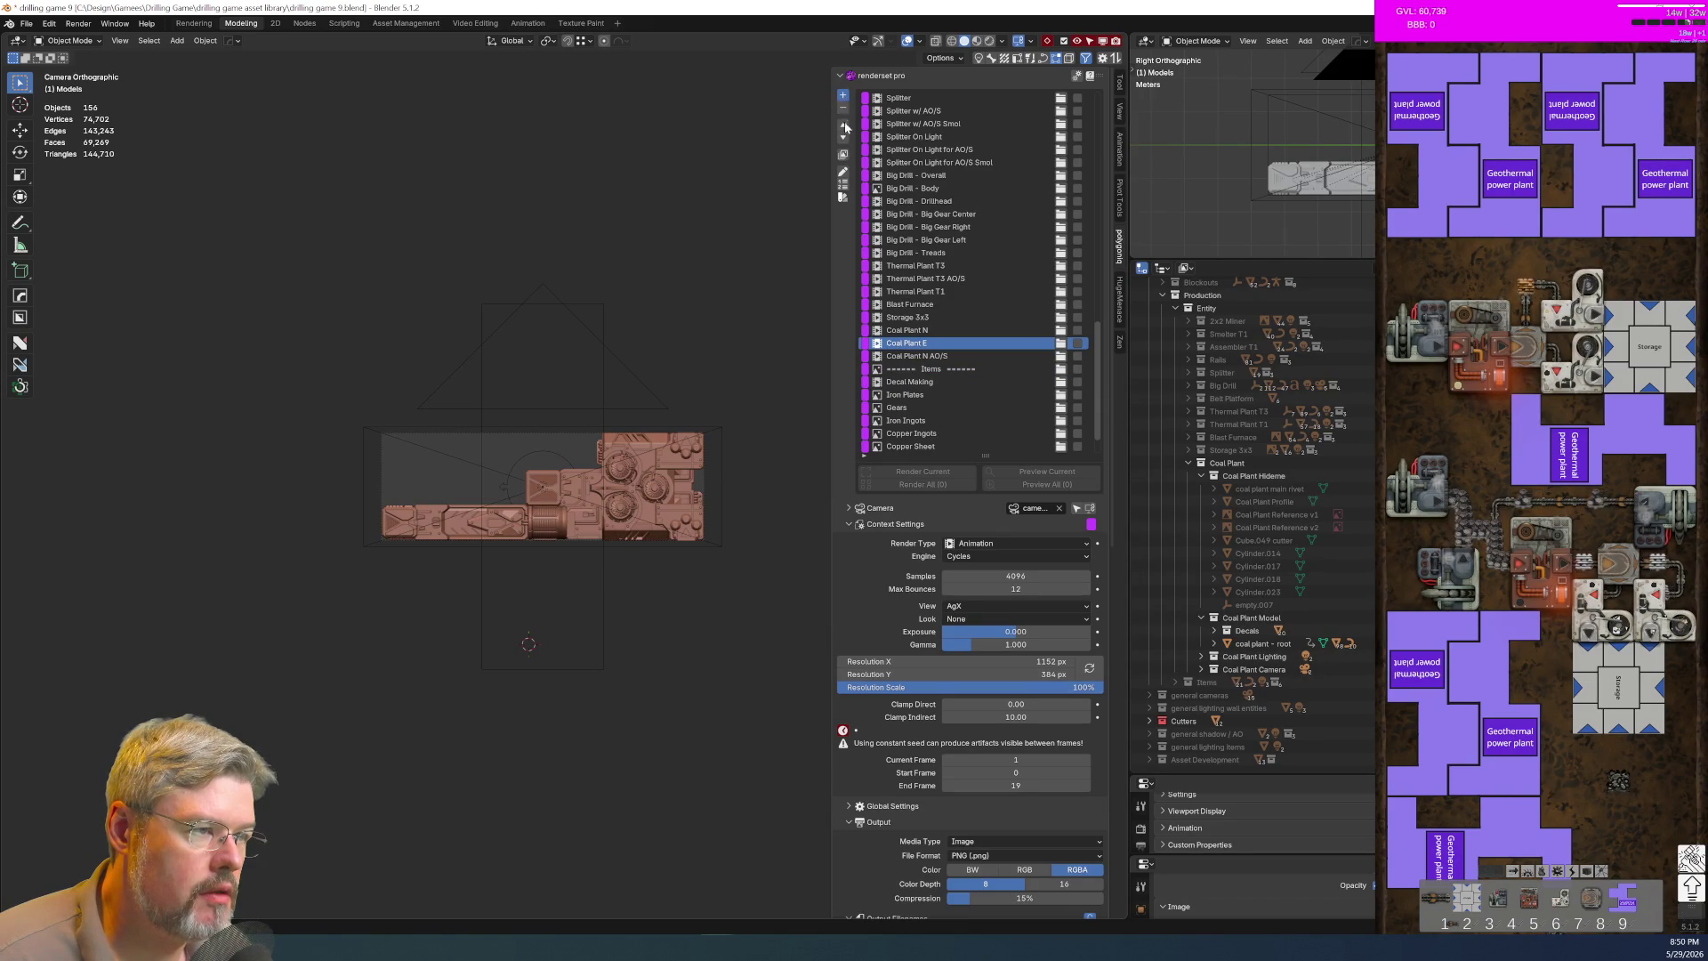
click(843, 140)
click(843, 139)
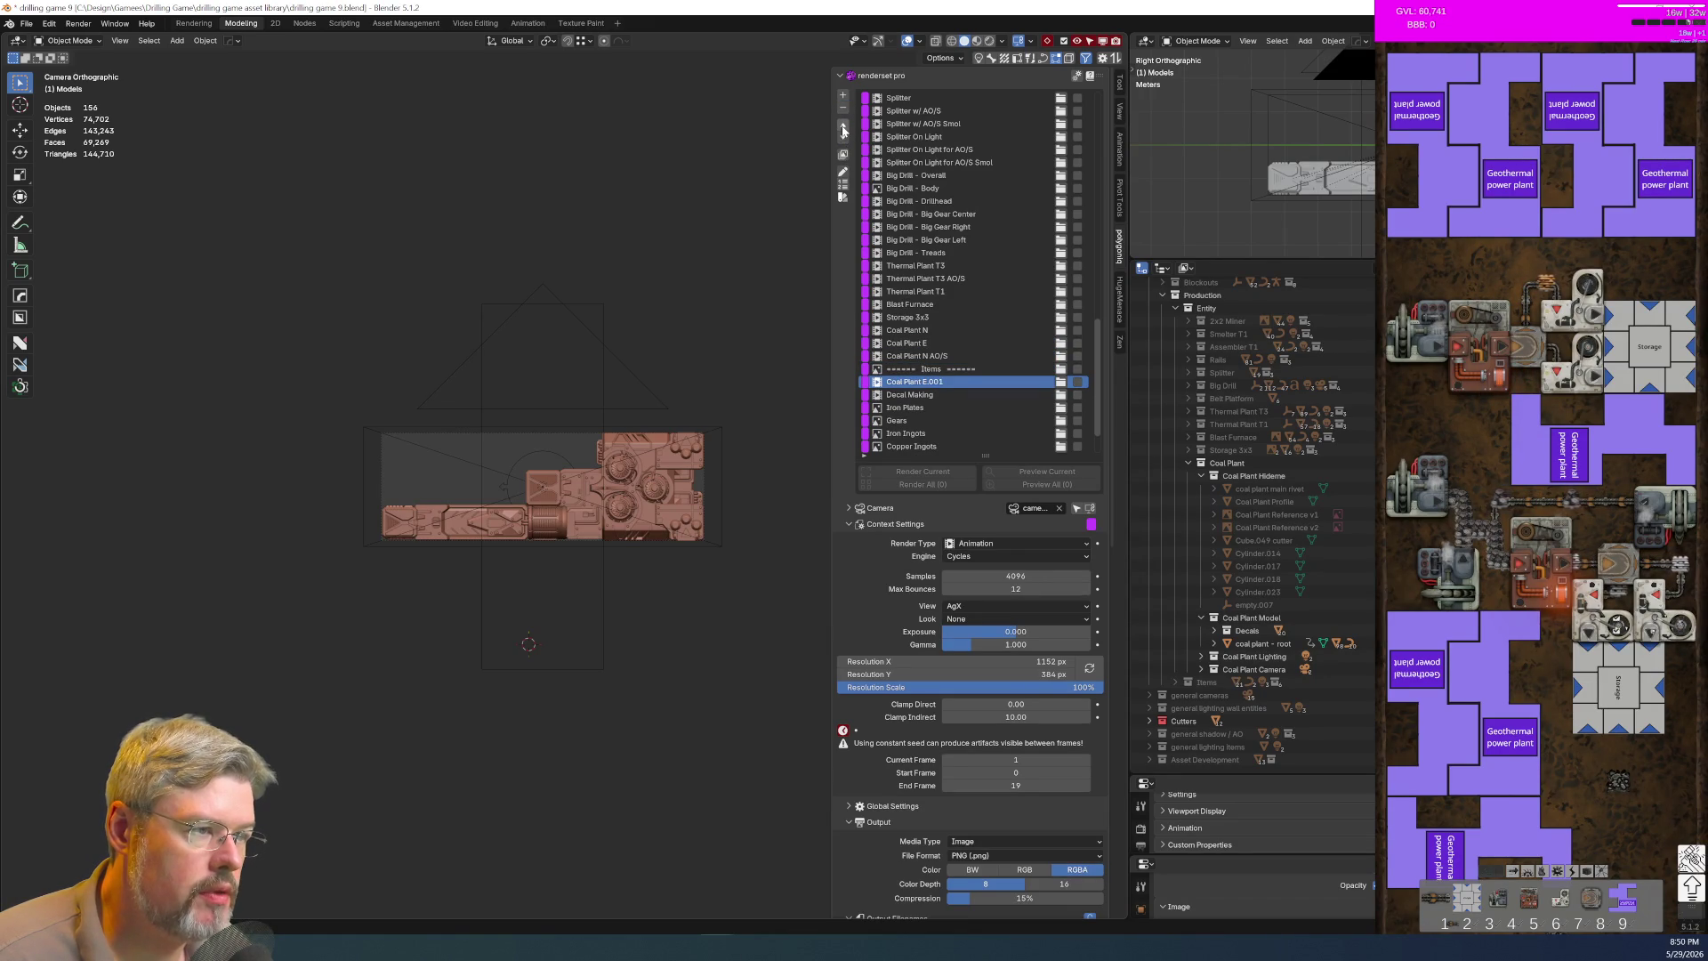
click(842, 126)
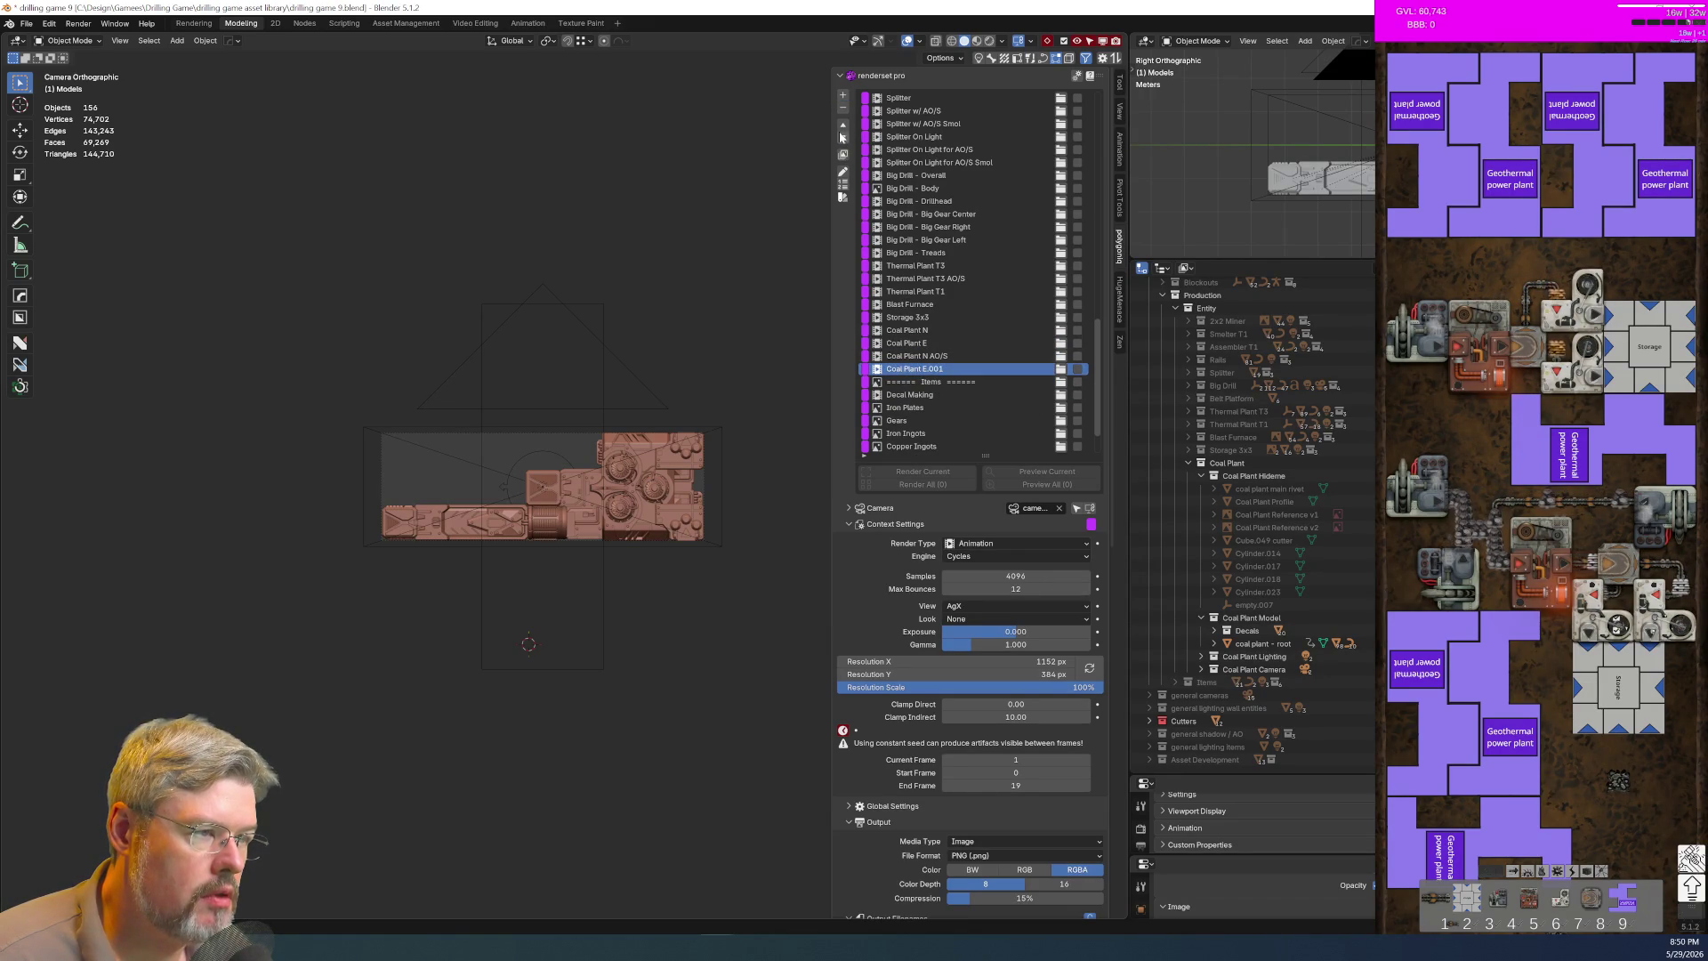
click(921, 356)
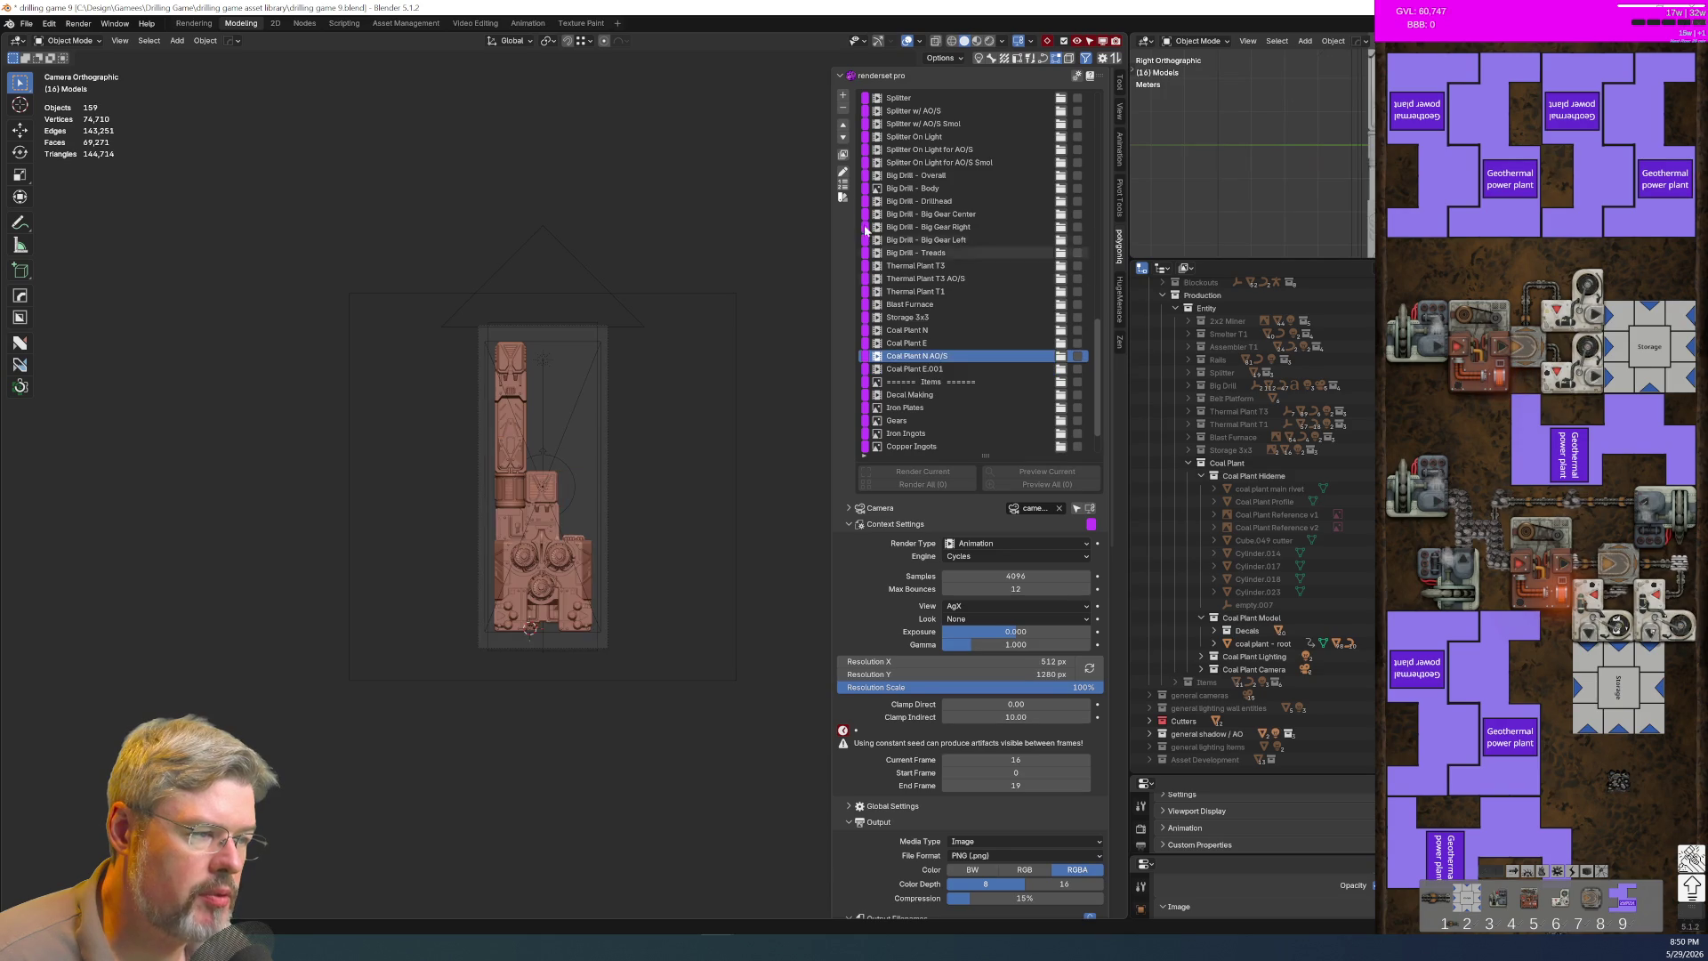
click(843, 125)
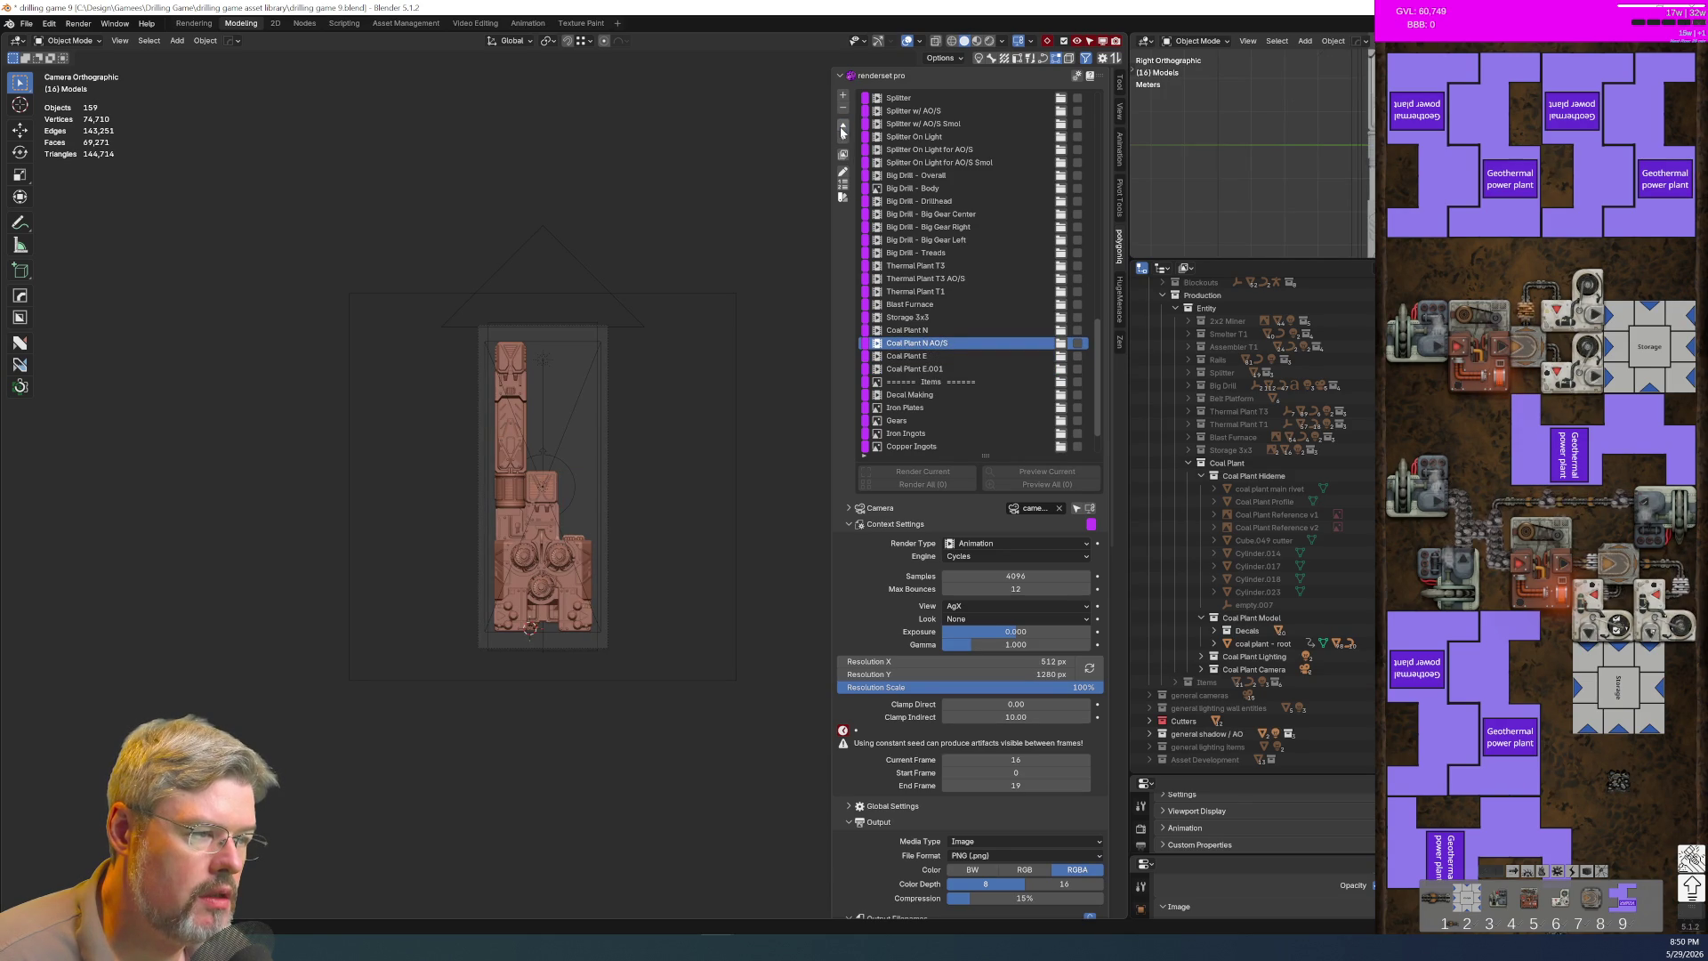
Step: Rename the duplicate Coal Plant E.001 to Coal Plant E AO/S
click(925, 368)
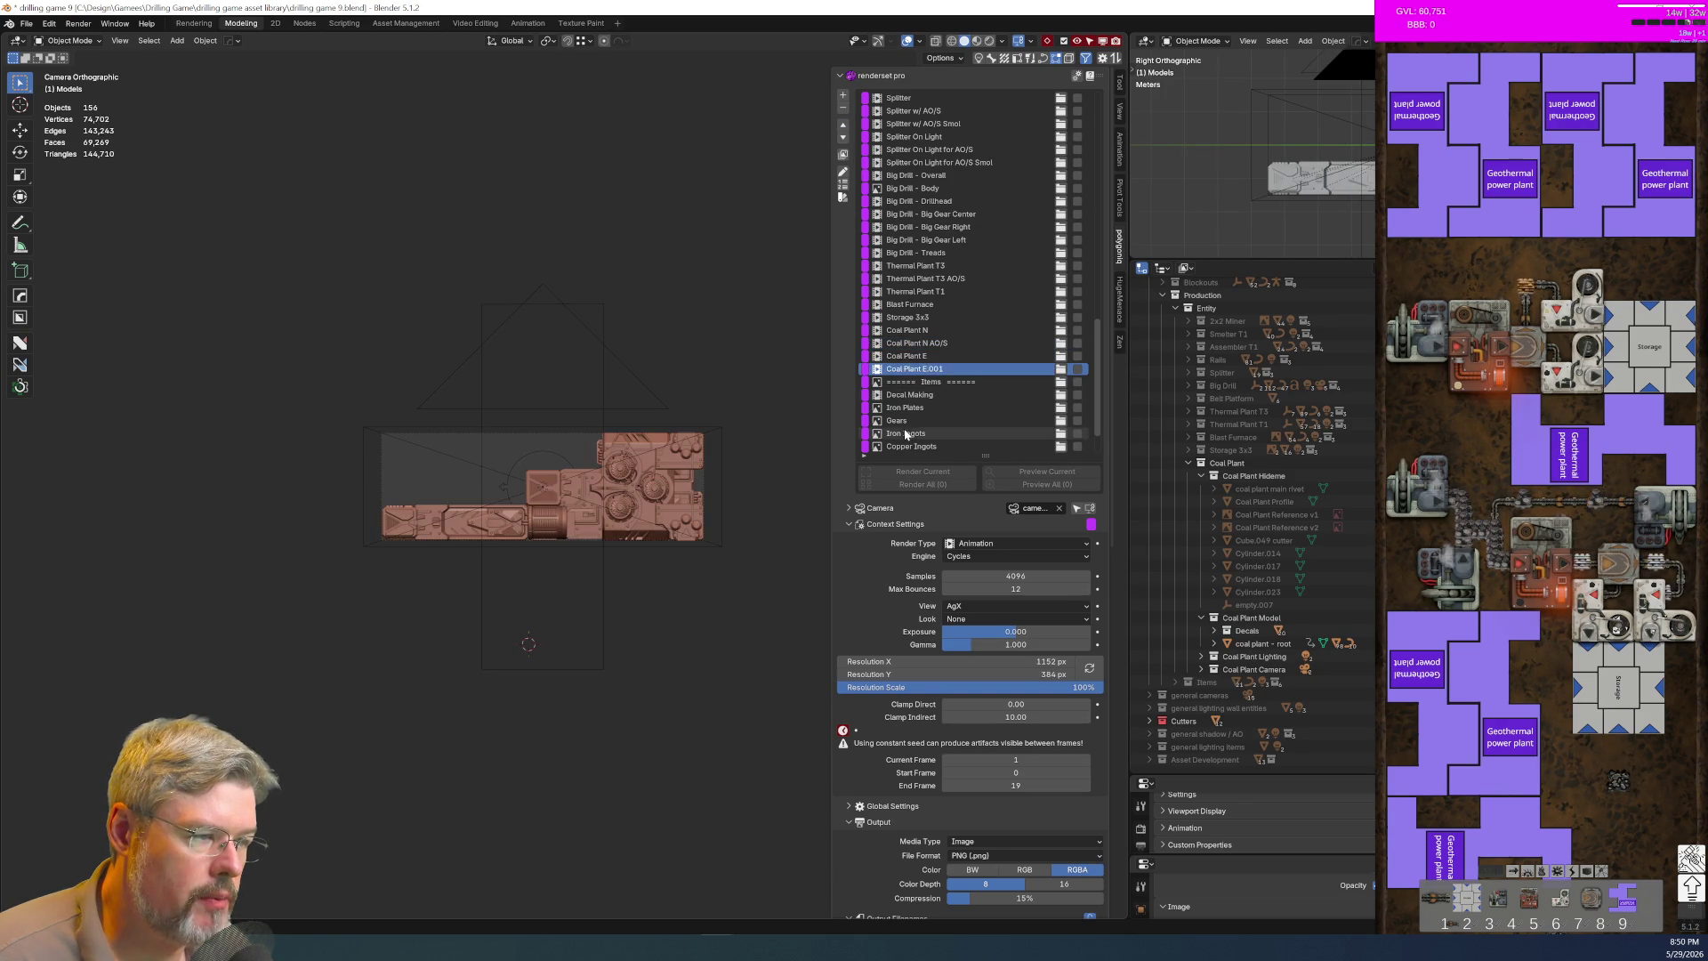
key(BackSpace)
key(BackSpace)
key(BackSpace)
key(Return)
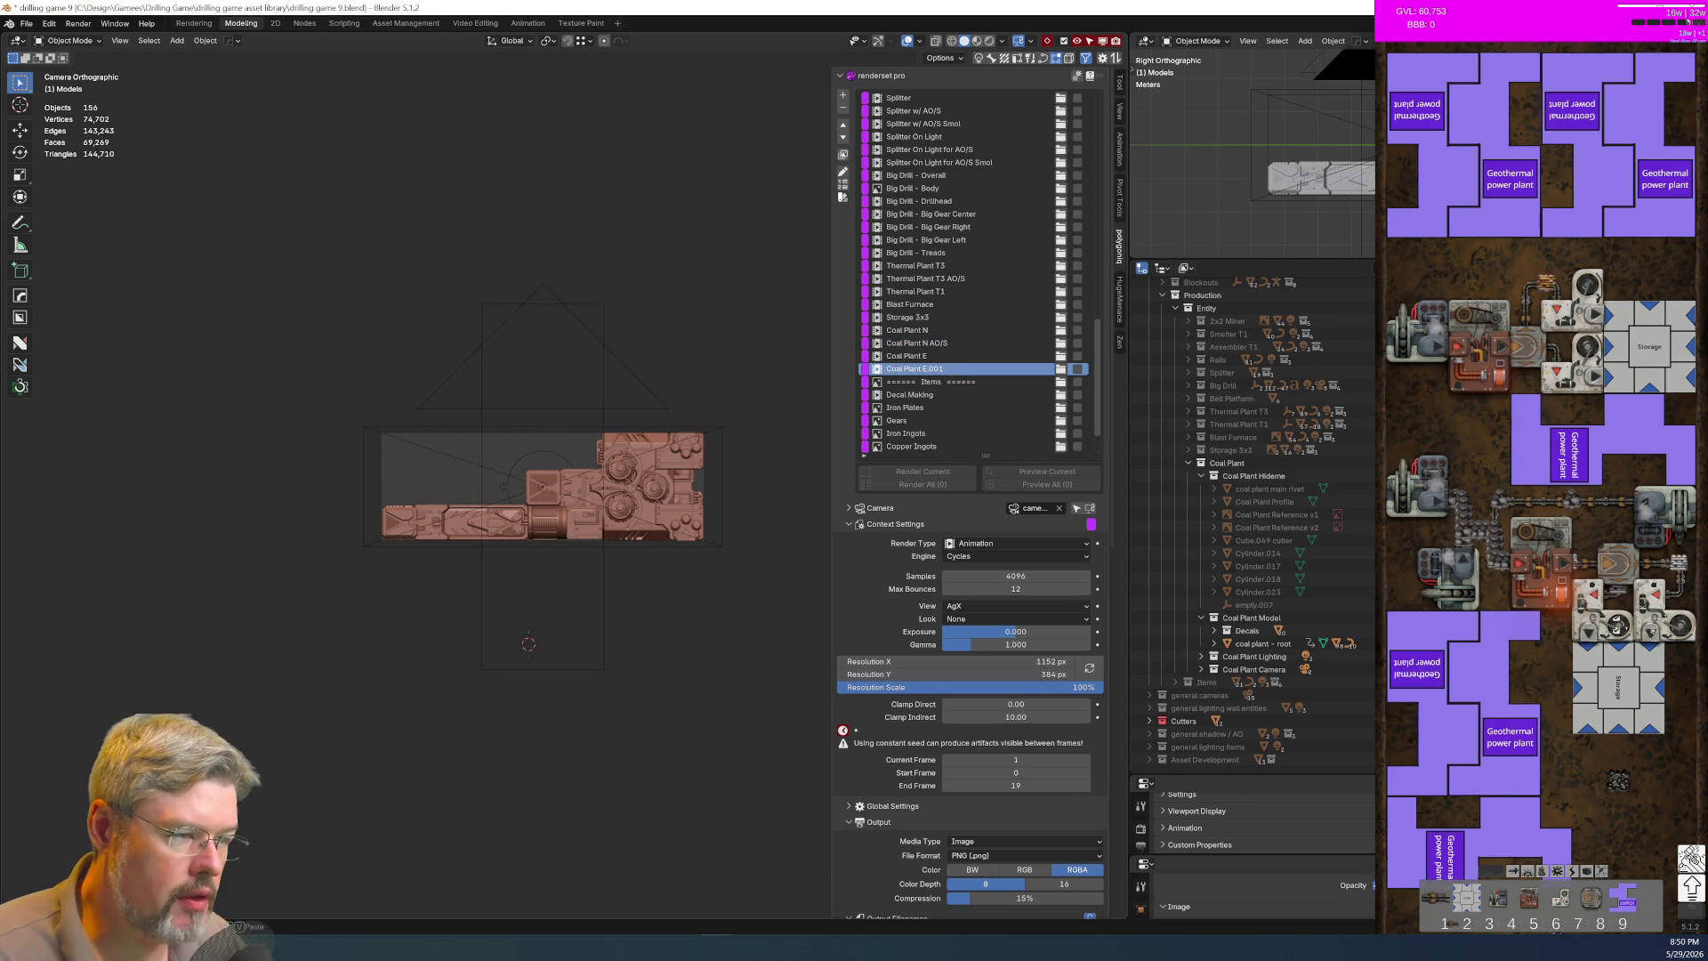
text(O/S)
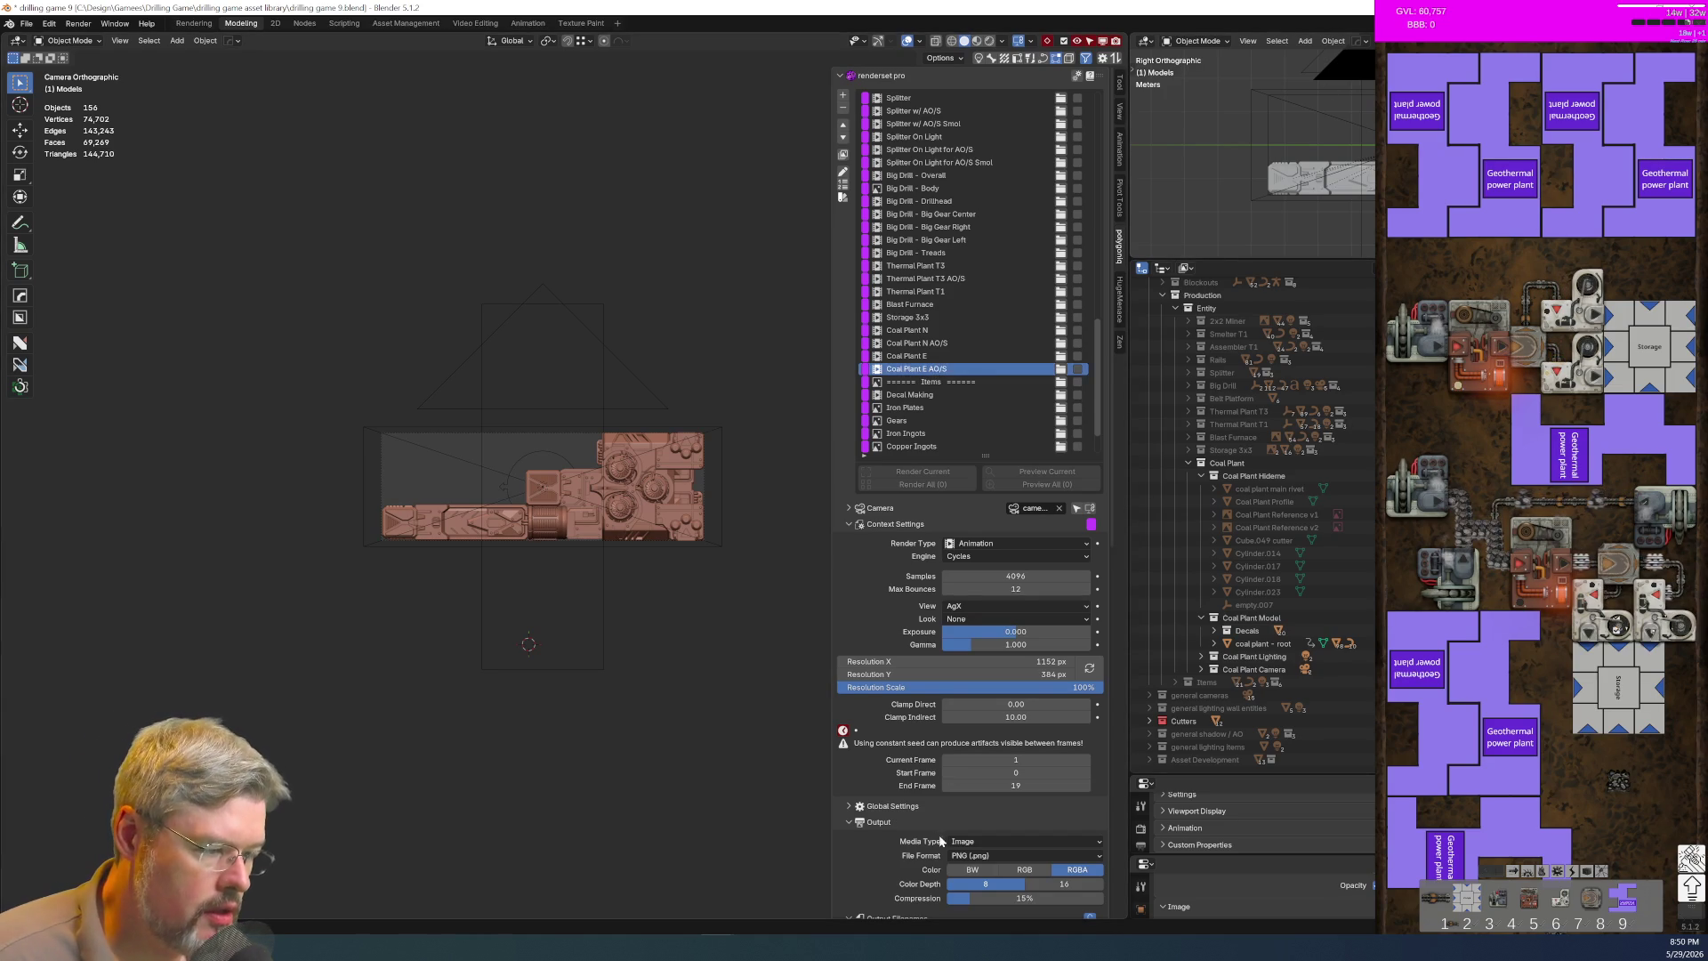
scroll(929, 683, down, 5)
scroll(929, 683, down, 5)
Step: Trim the animation frame filename to coal-plant-e-{frame_current}
click(967, 617)
click(967, 617)
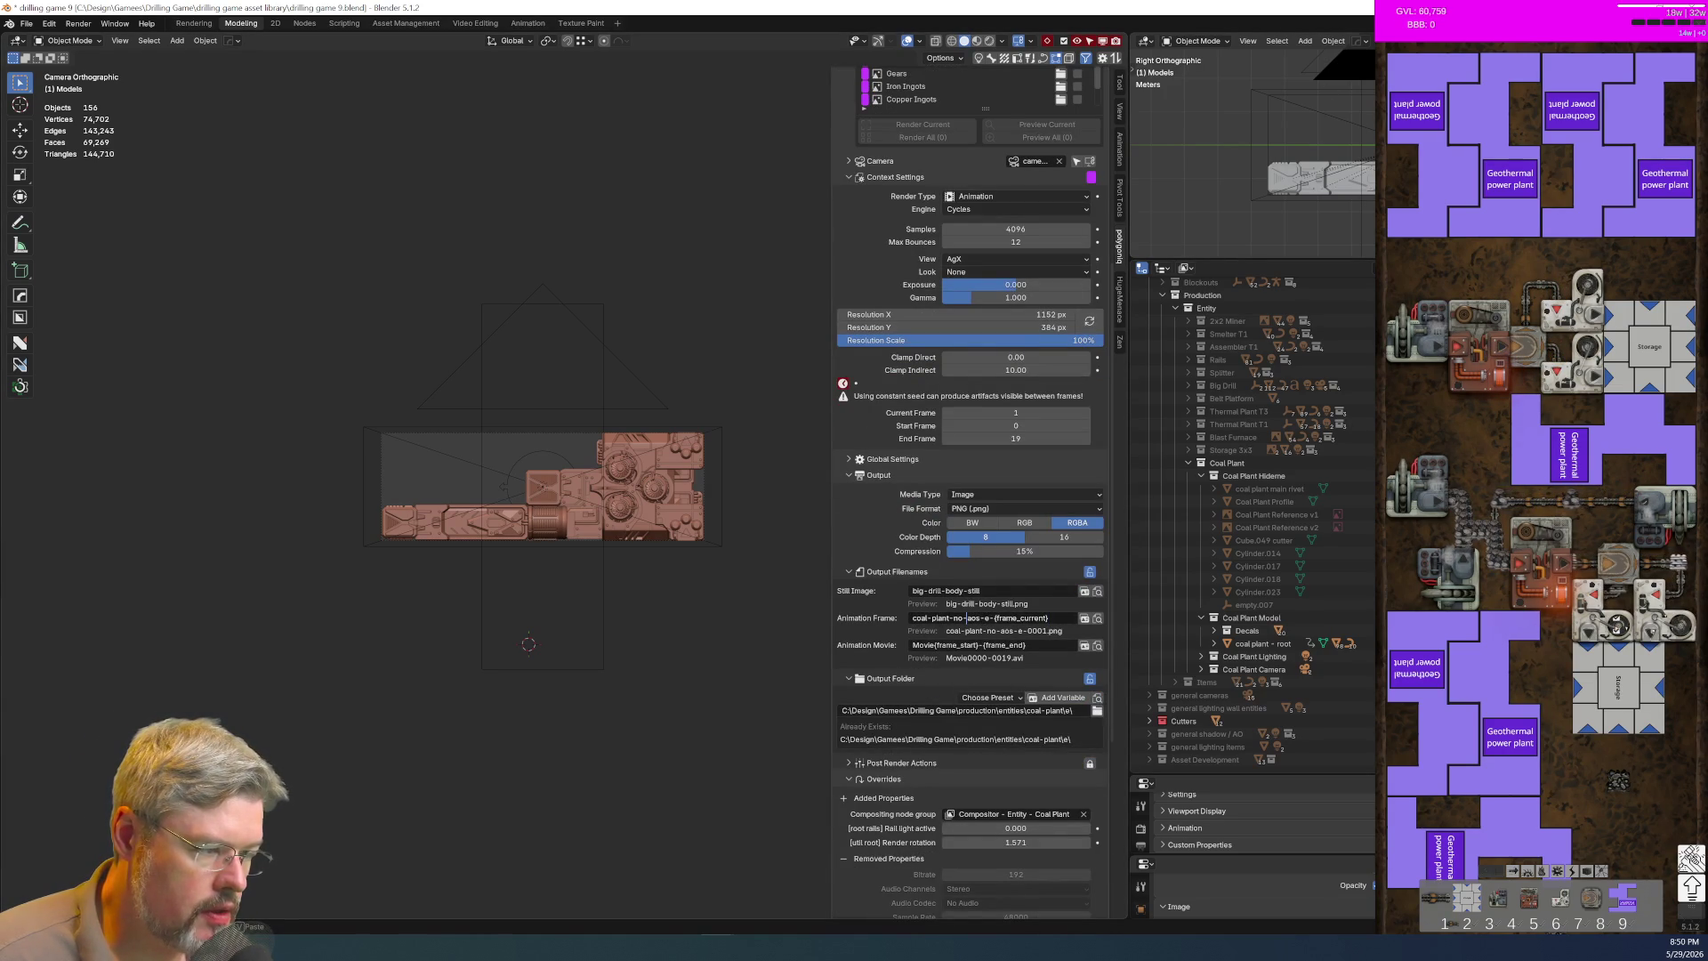
key(Delete)
key(Delete)
key(Delete)
key(BackSpace)
key(BackSpace)
key(BackSpace)
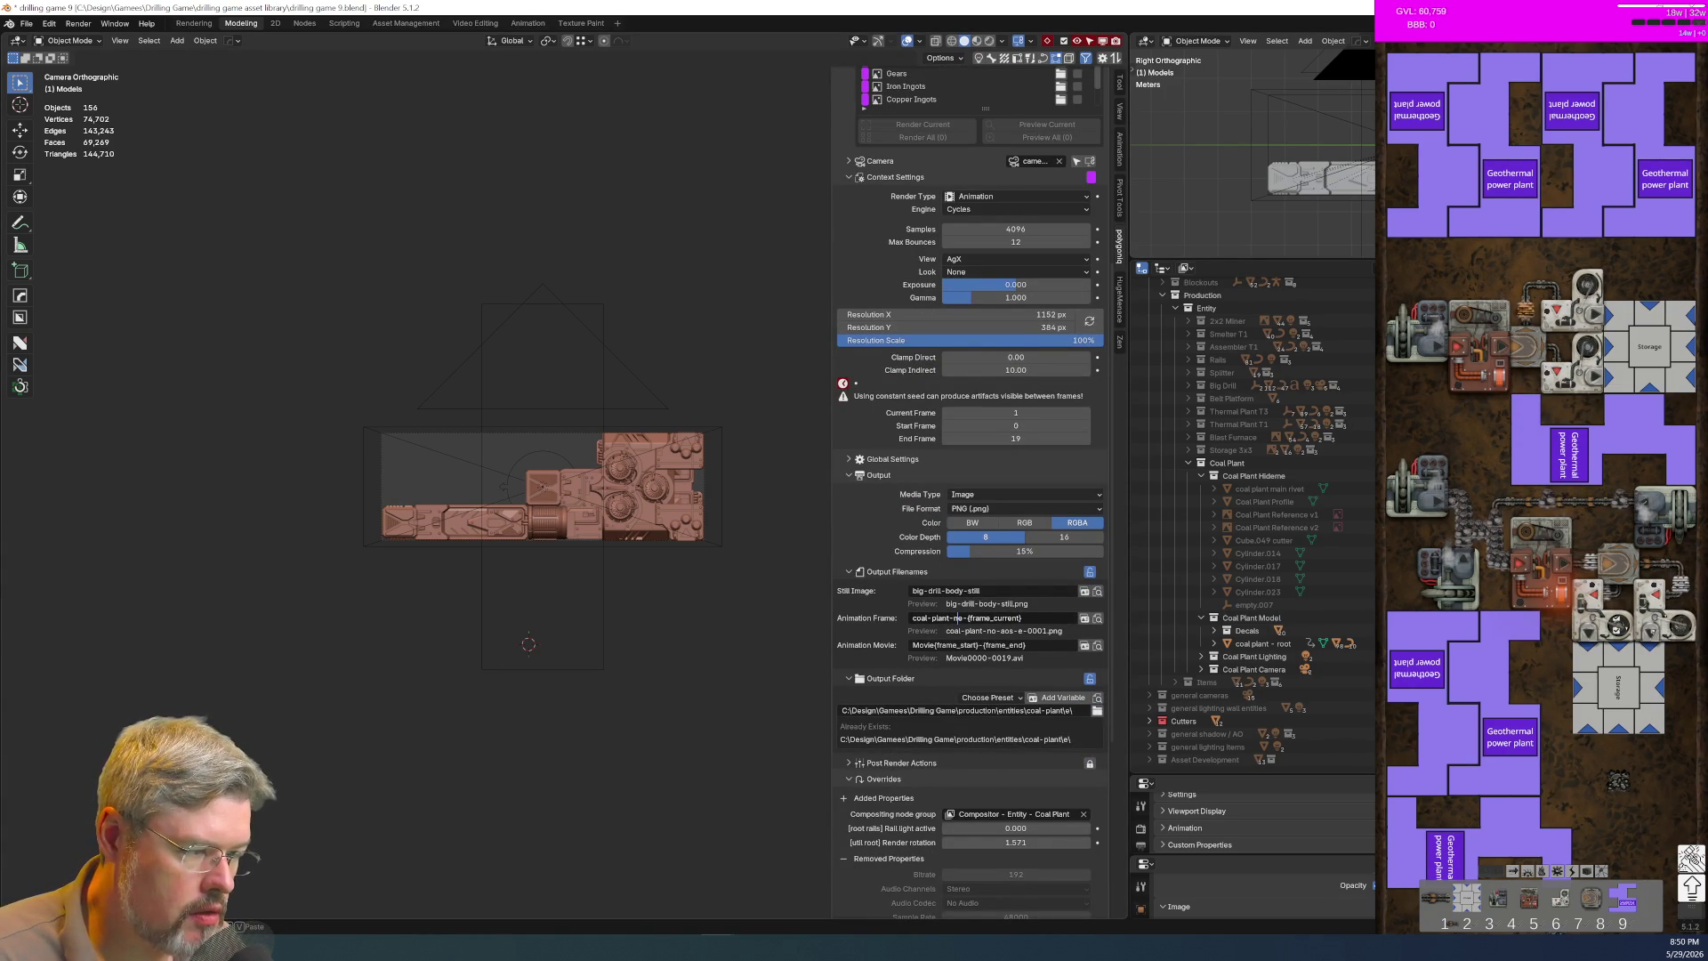
key(Return)
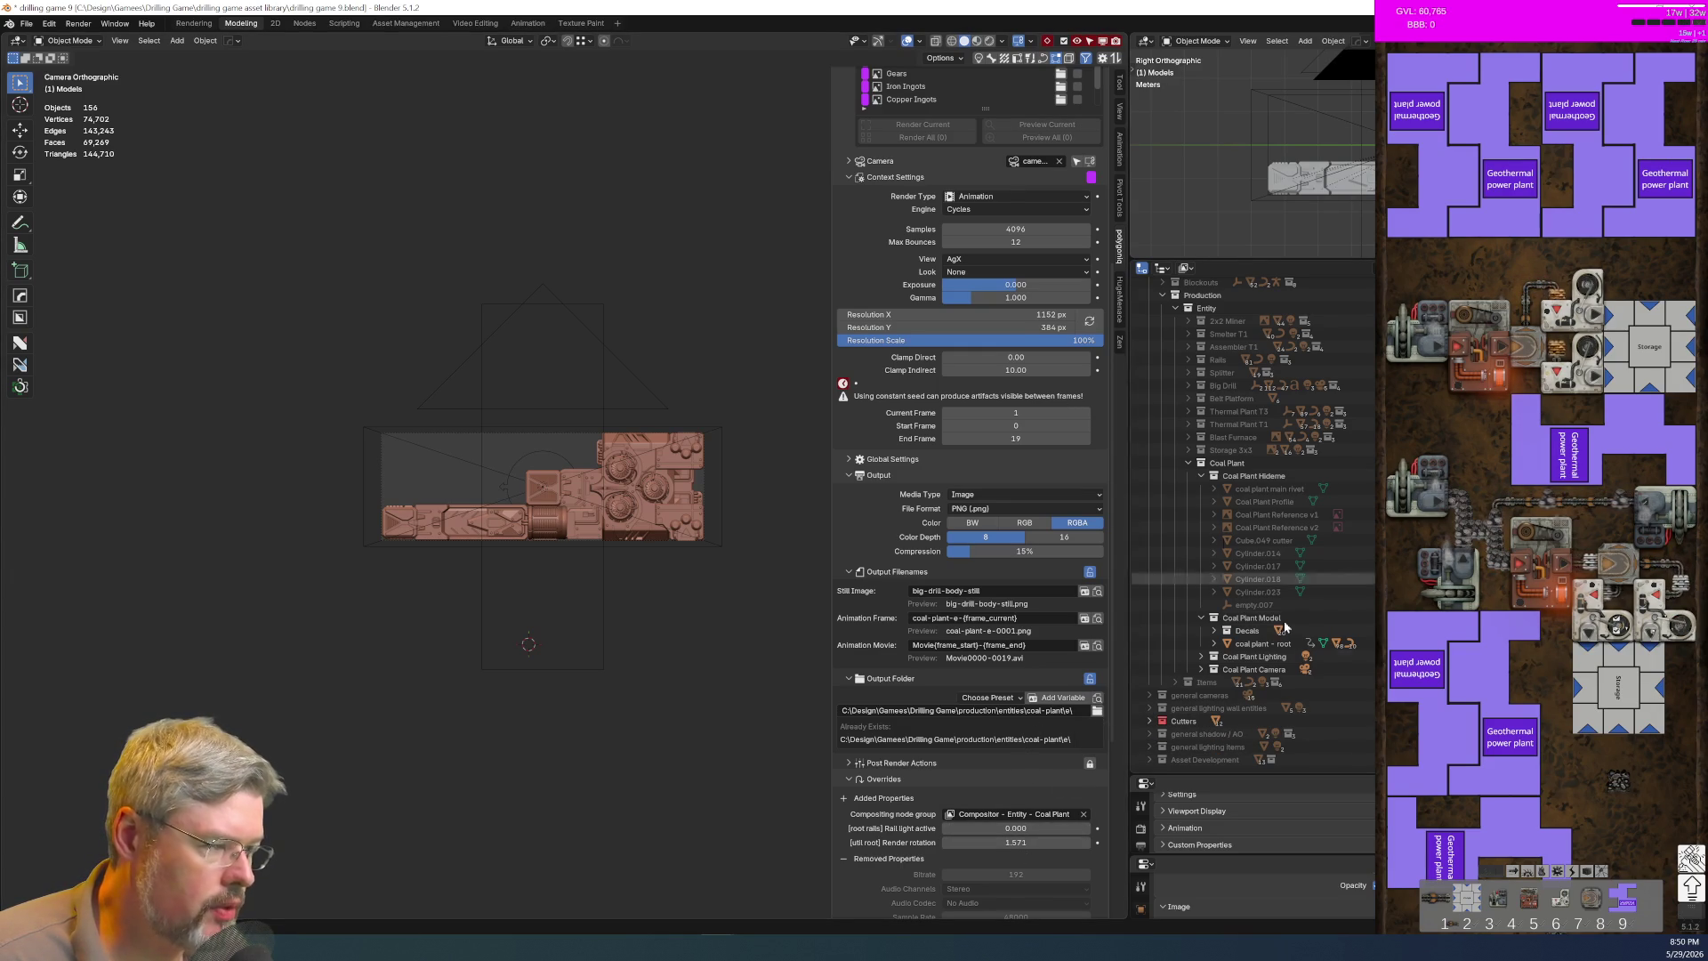
Step: Look through camera 3x9 - Coal Plant AO / Shadow
click(1200, 669)
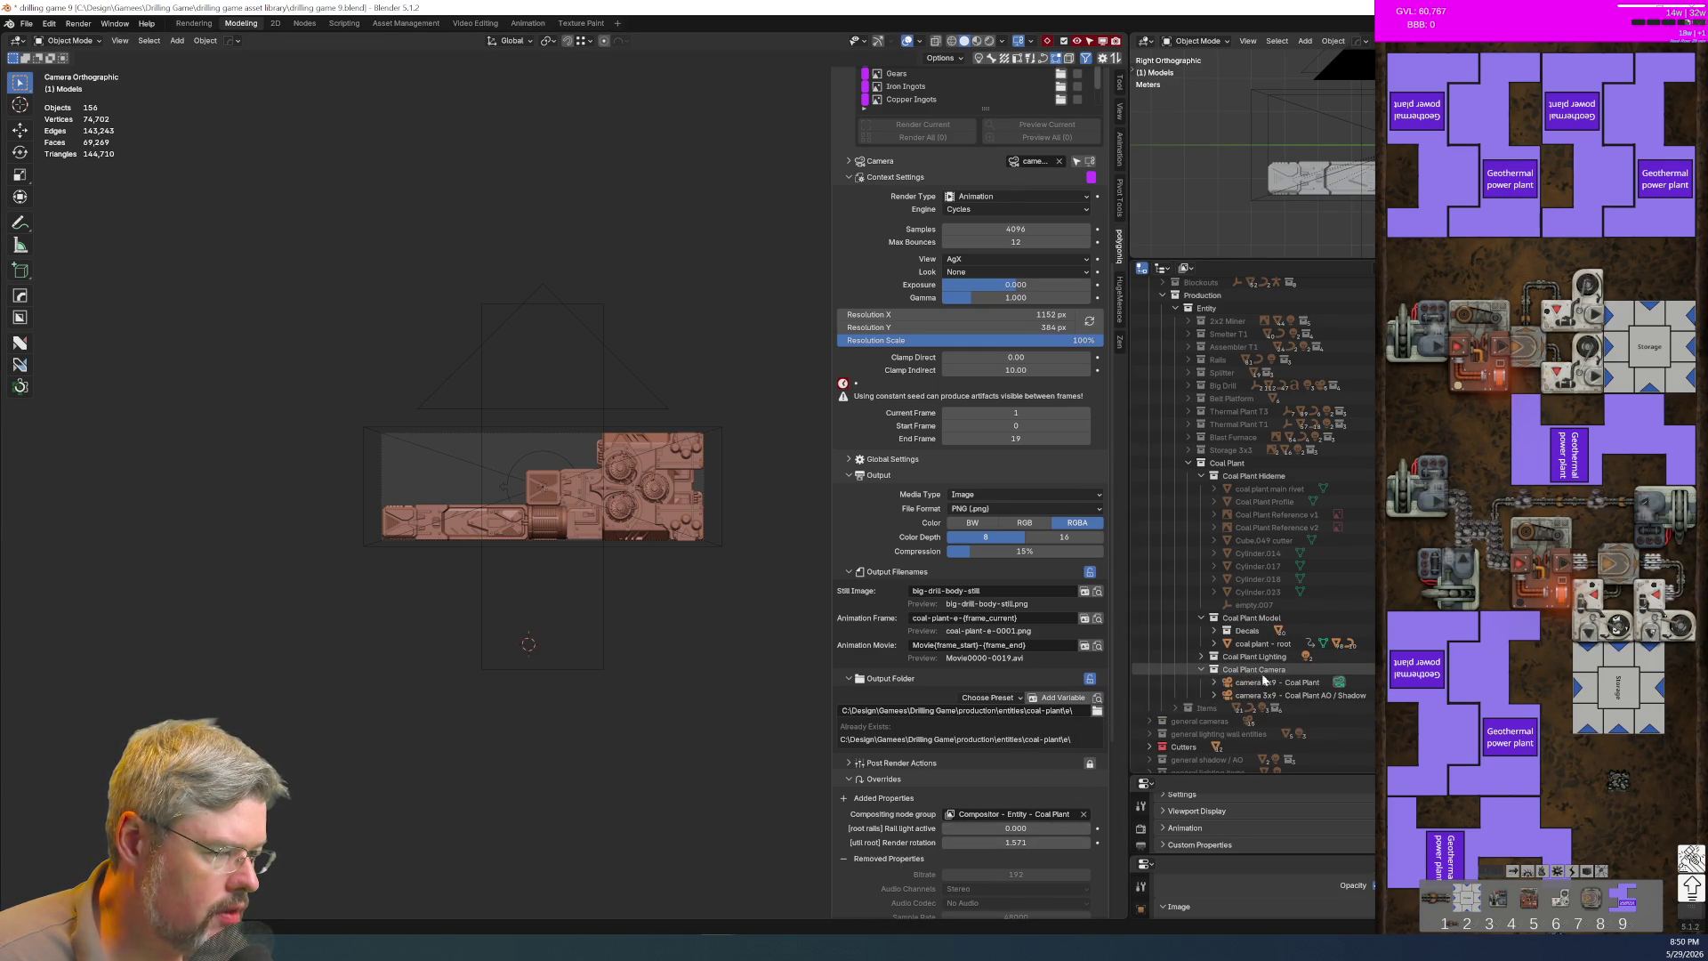
click(1294, 695)
key(ctrl+KP_0)
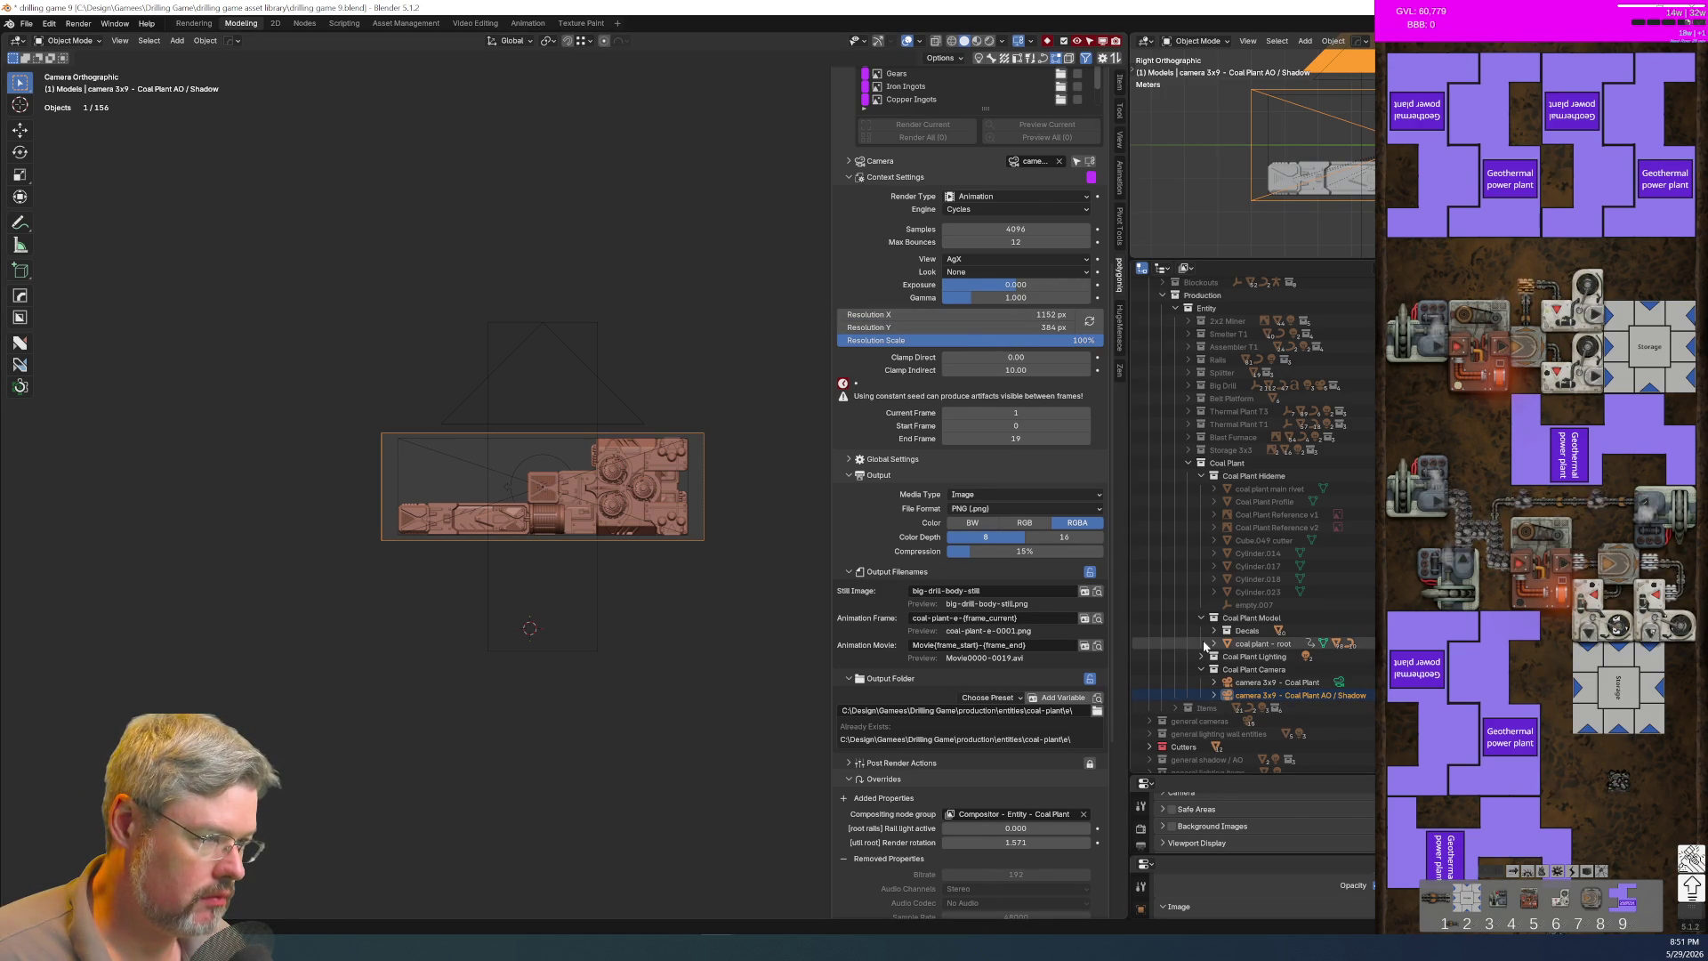
Step: Switch to right orthographic view and frame the selected AO / Shadow camera
scroll(740, 329, up, 3)
scroll(739, 329, down, 2)
middle_drag(738, 329, 758, 356)
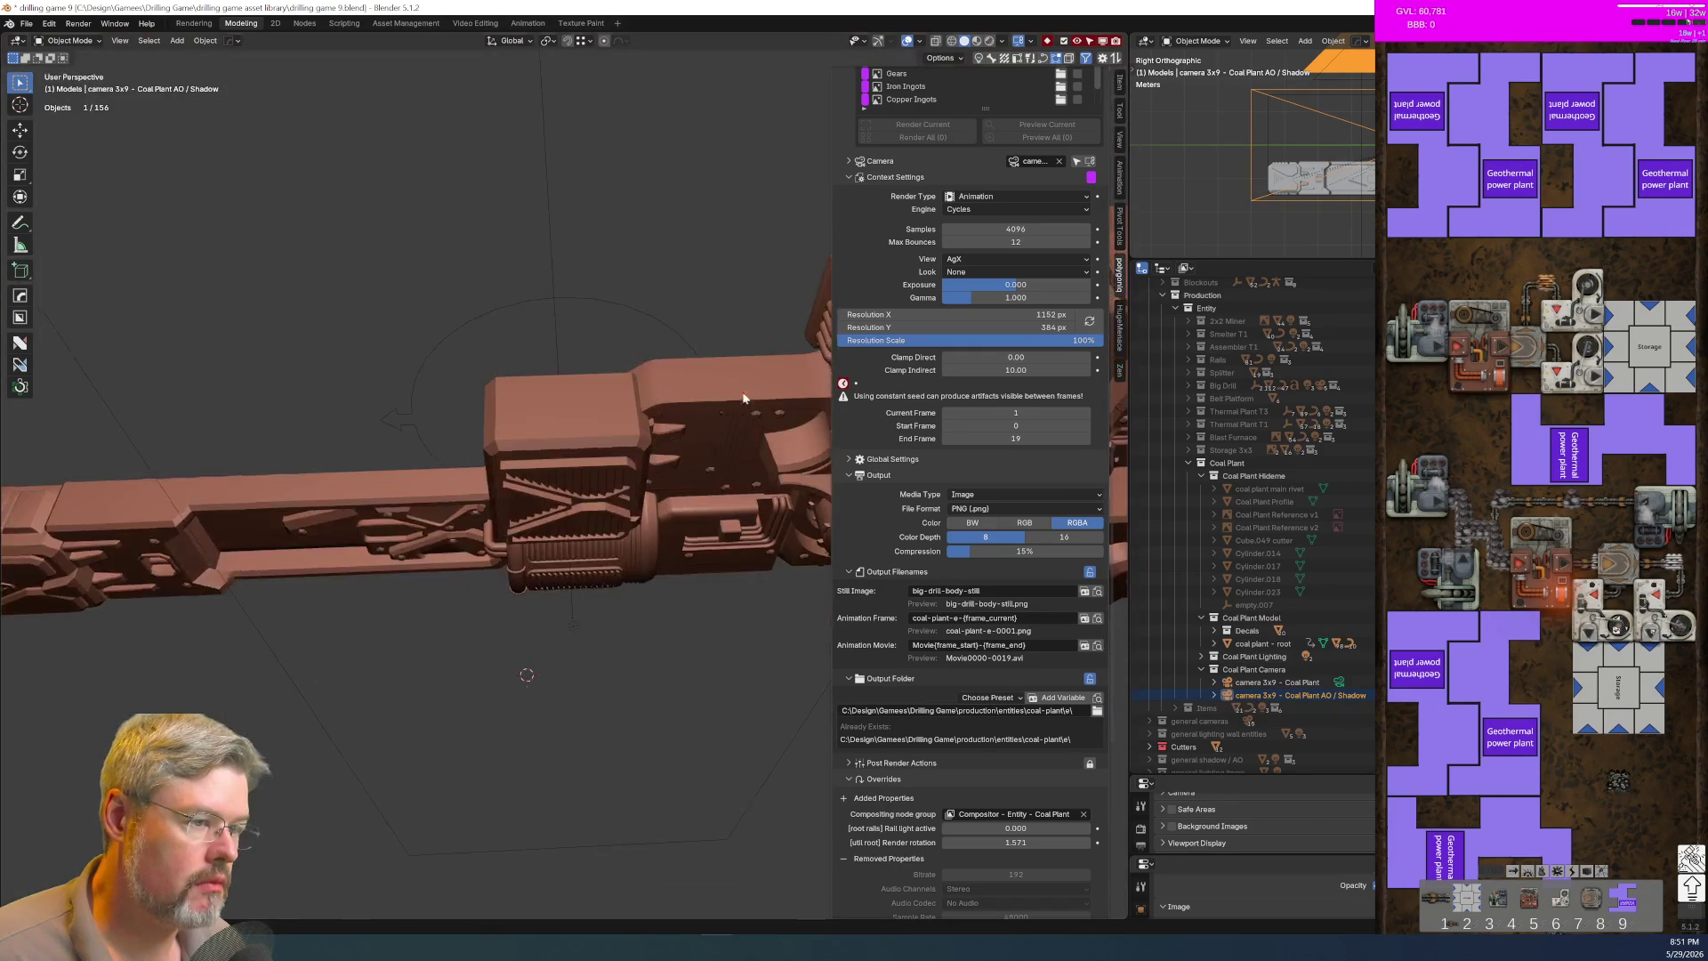
scroll(758, 355, up, 2)
key(KP_3)
key(KP_7)
key(KP_3)
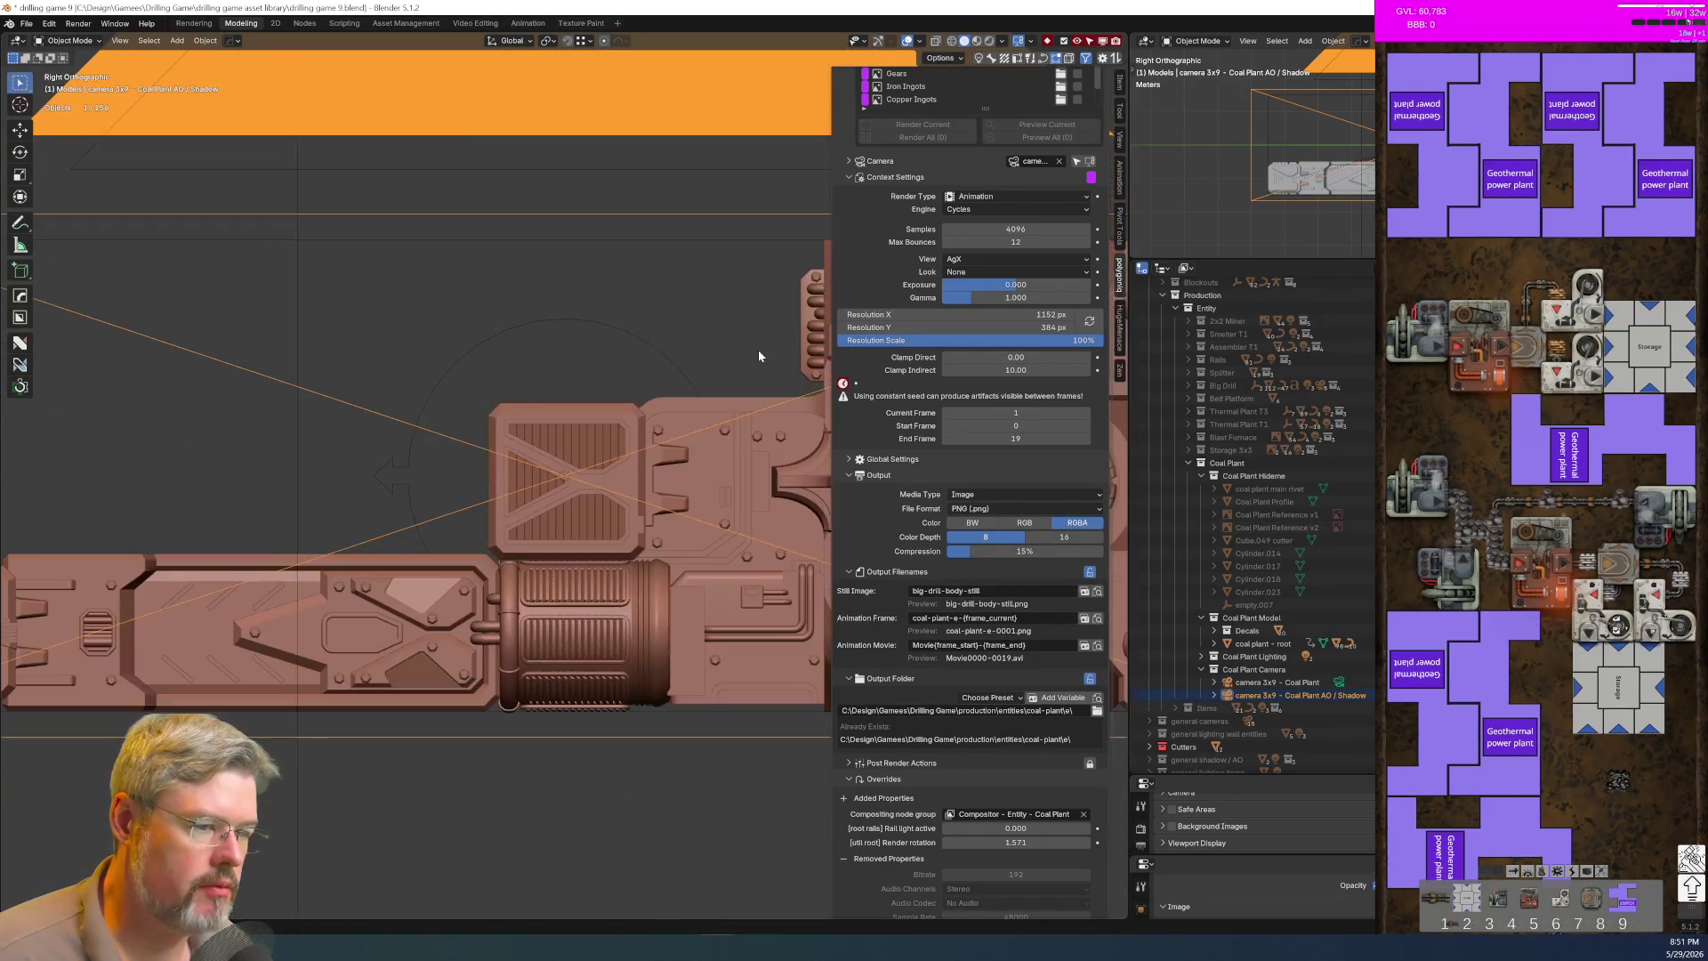
key(KP_Decimal)
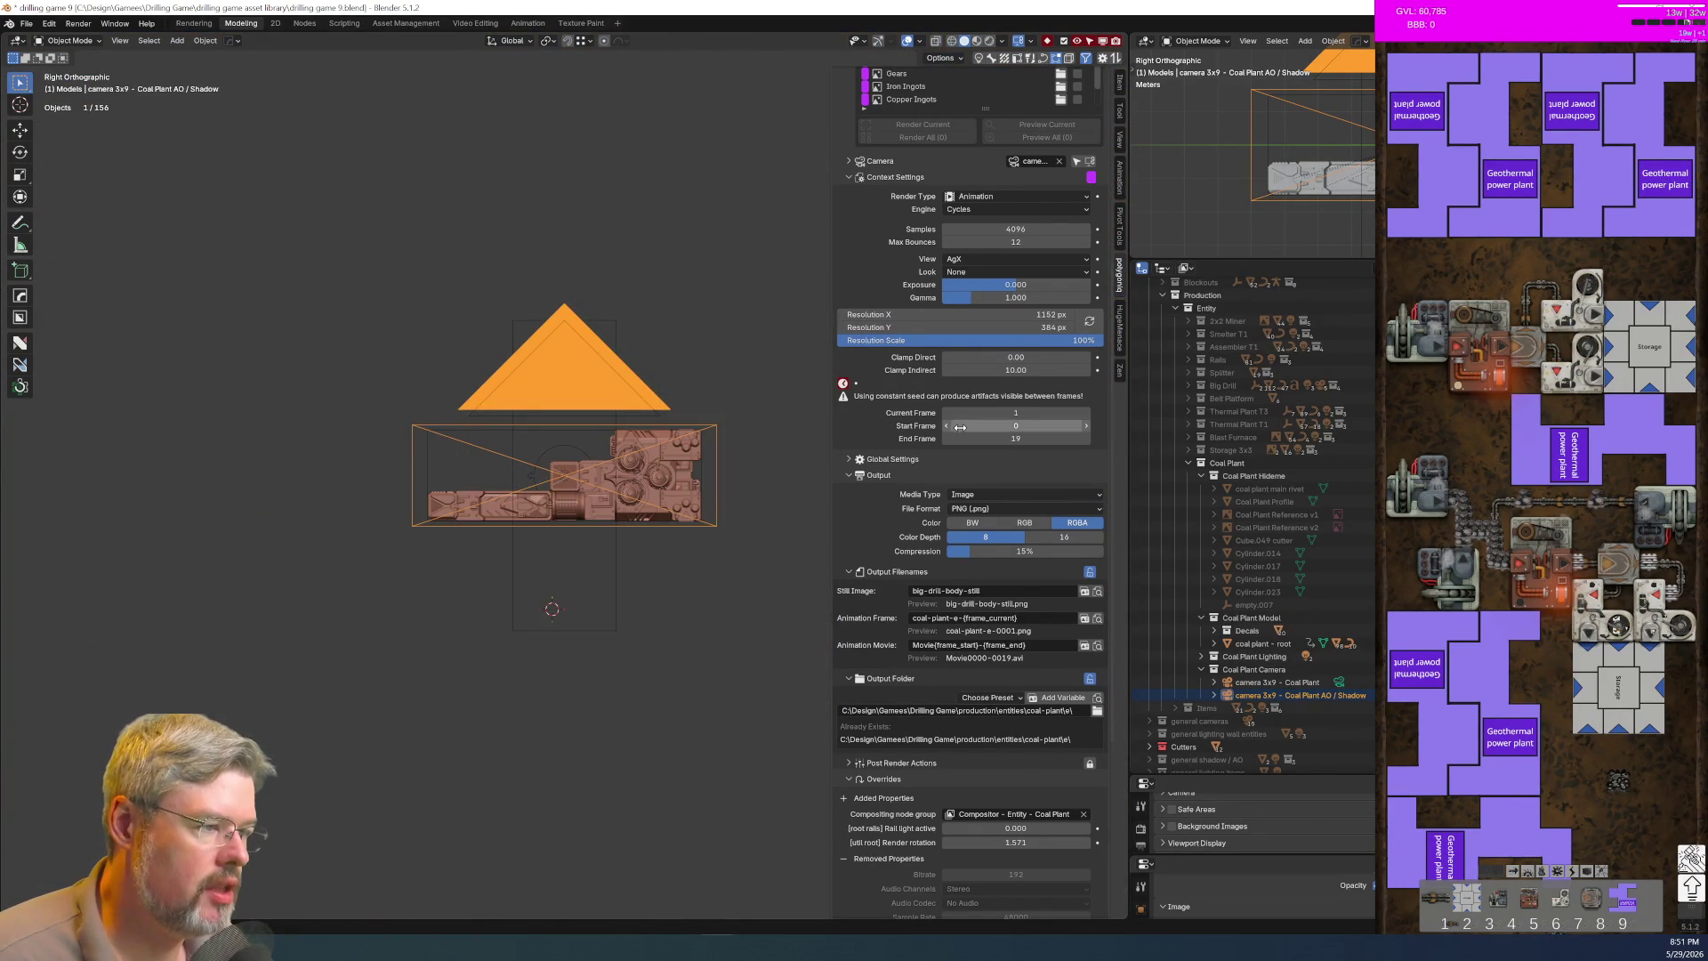
Step: Set the render resolution to 1280 × 512 px and orbit into perspective
click(1014, 327)
text(128)
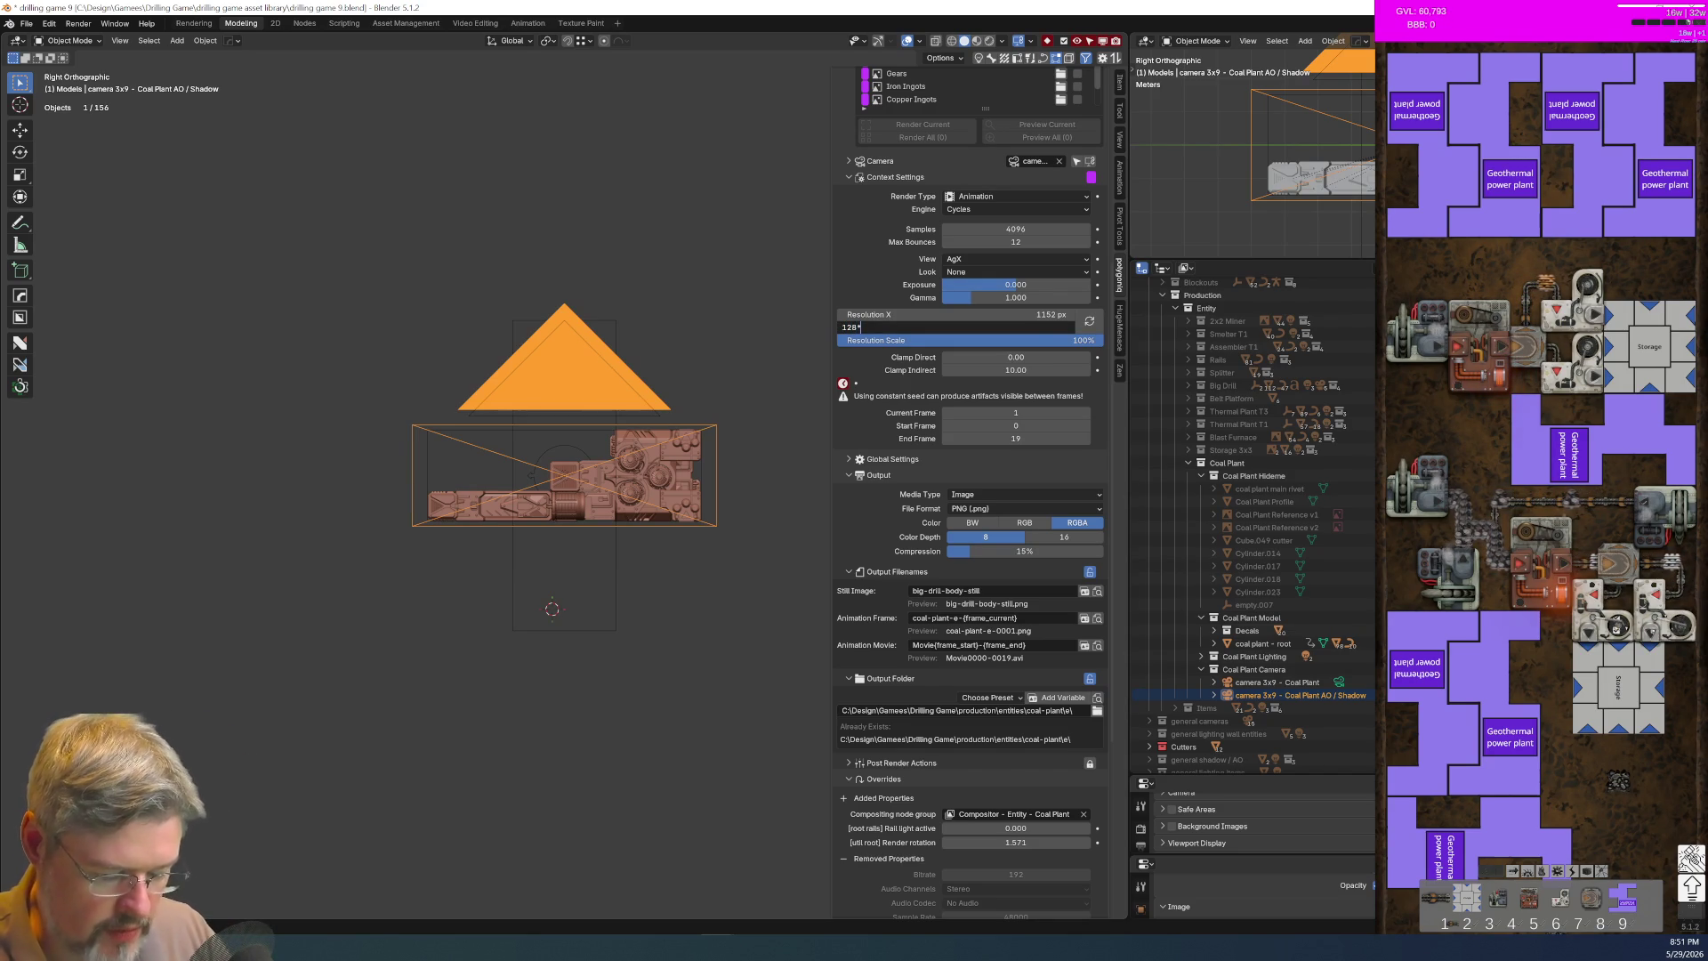
text(*4)
key(Return)
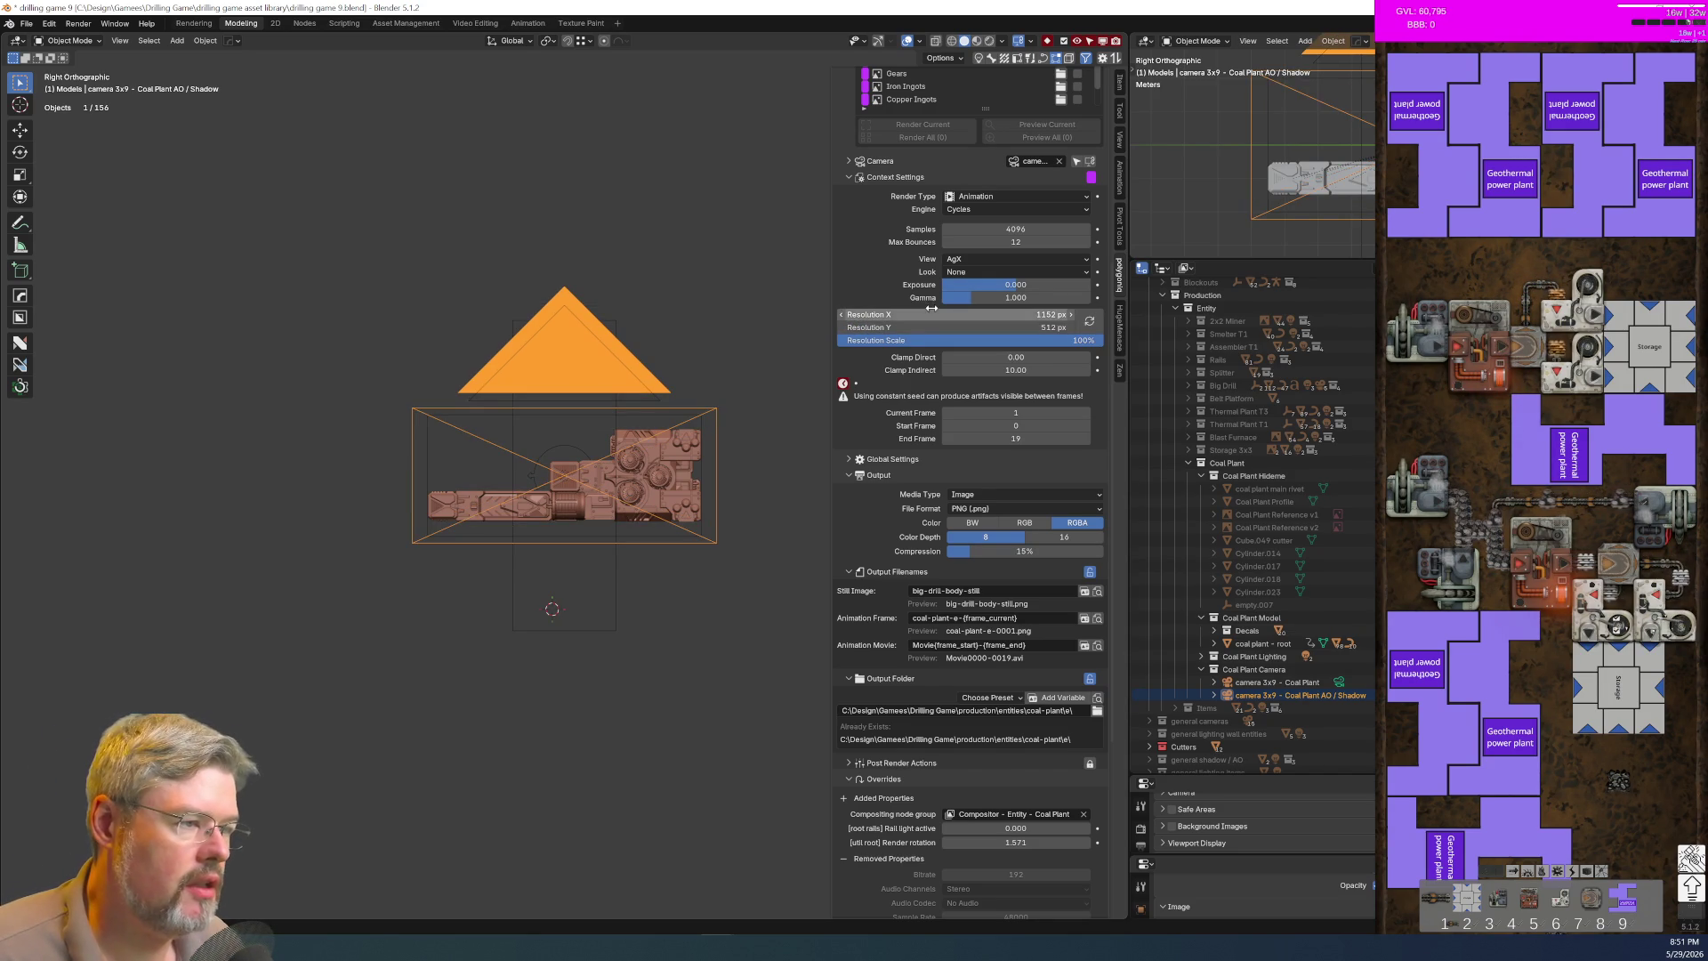
click(956, 314)
text(1280)
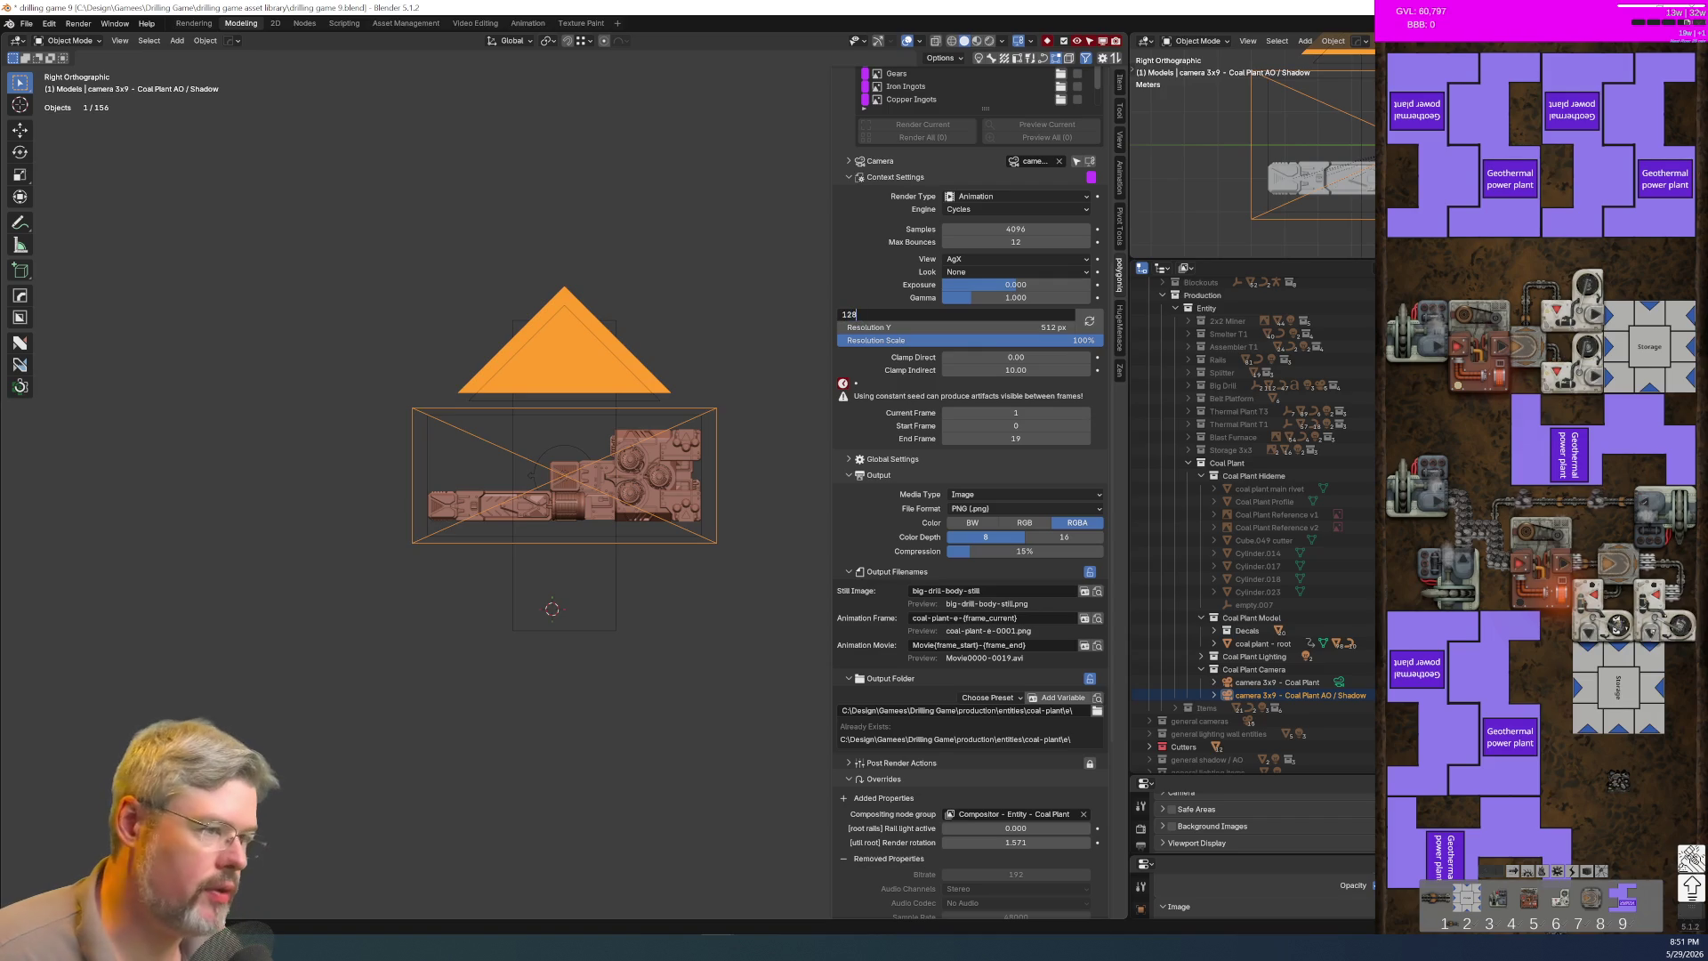
key(Return)
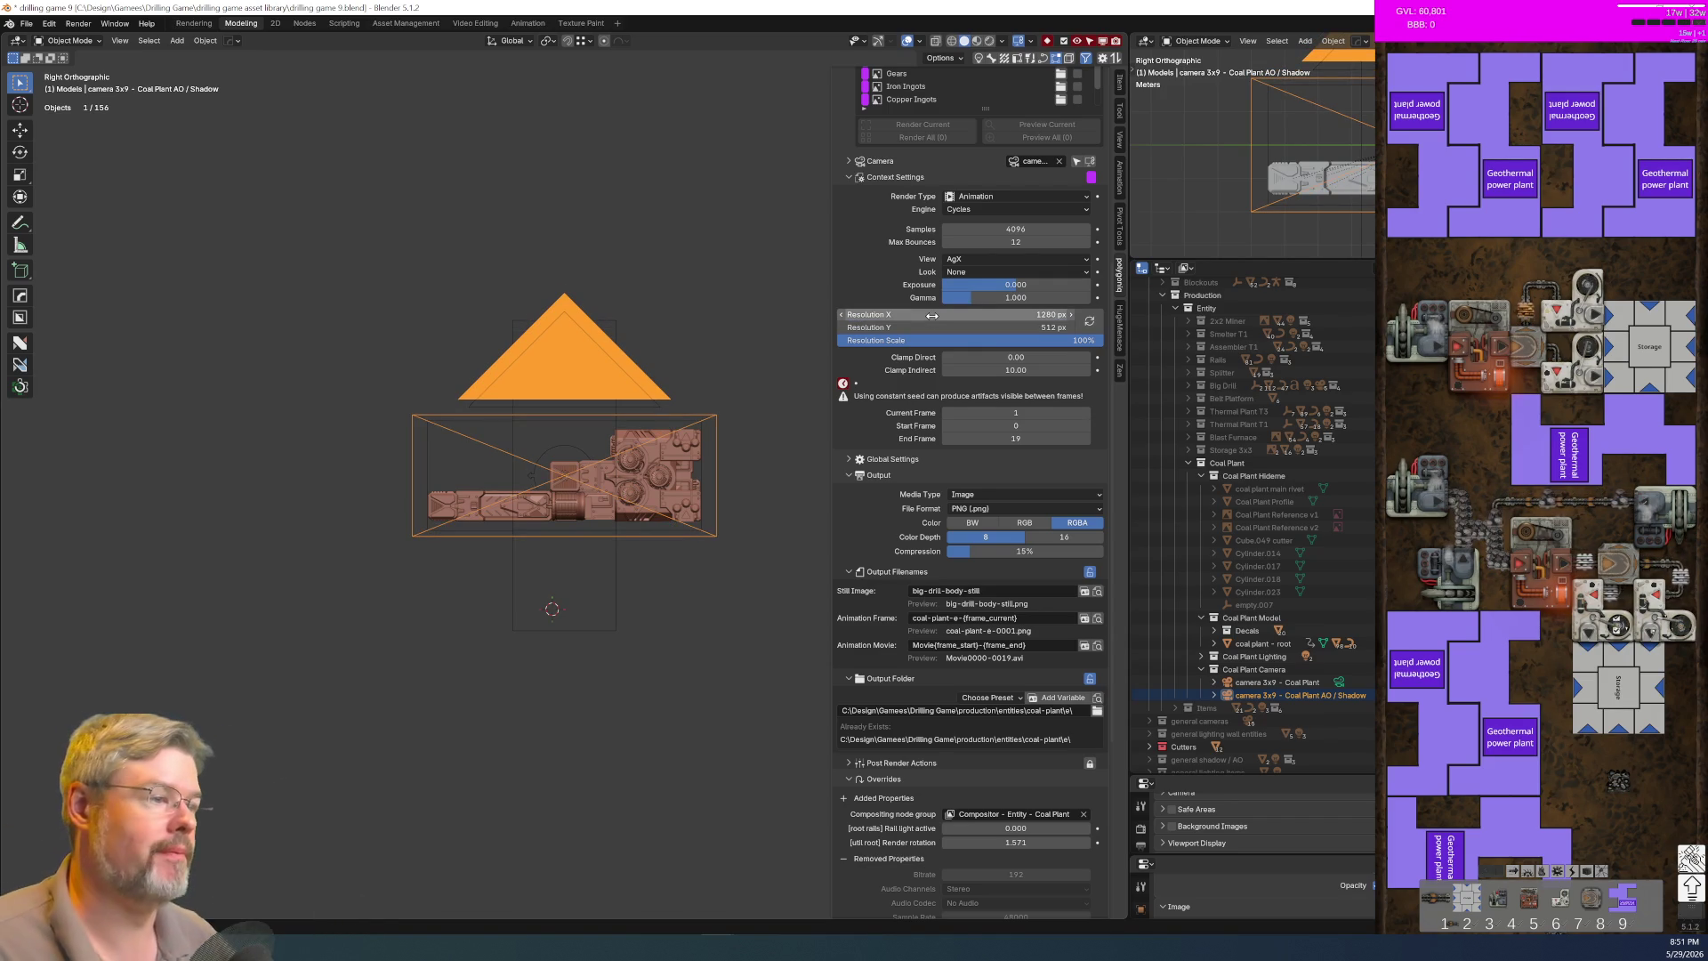
mouse_move(797, 450)
middle_down()
mouse_move(697, 562)
mouse_move(745, 438)
mouse_move(697, 463)
middle_up()
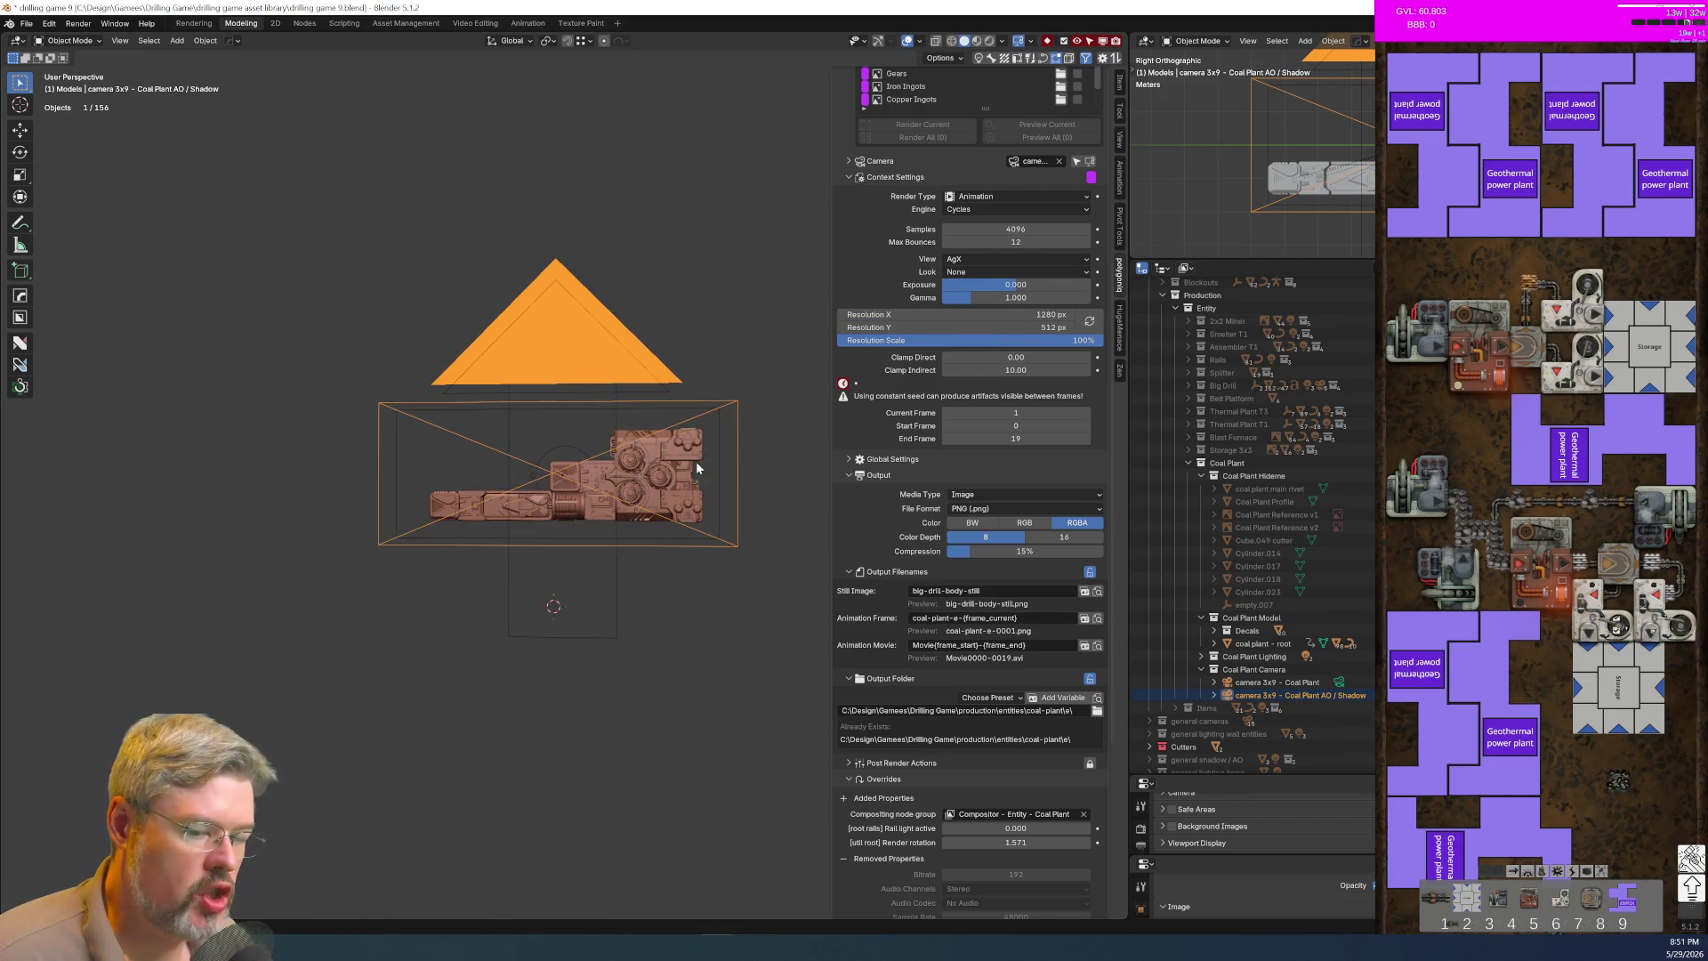
click(28, 26)
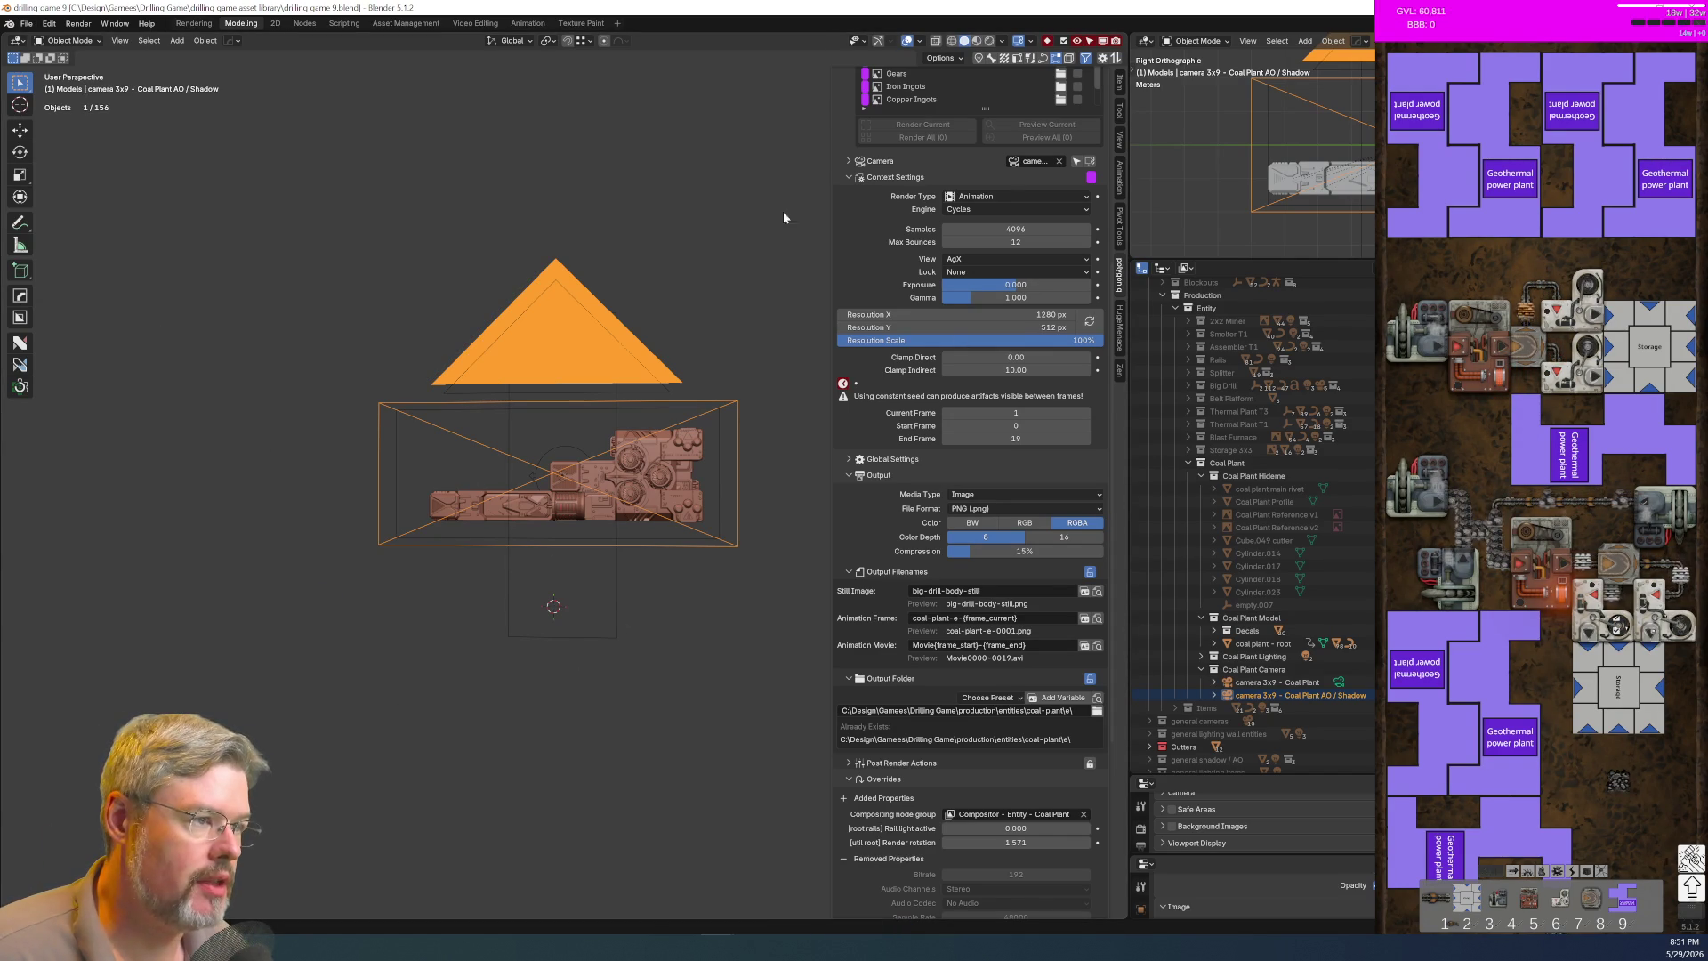
Step: Activate Coal Plant N and parent Coal Plant T3 filllight to coal plant - root, keeping transform
scroll(881, 441, up, 8)
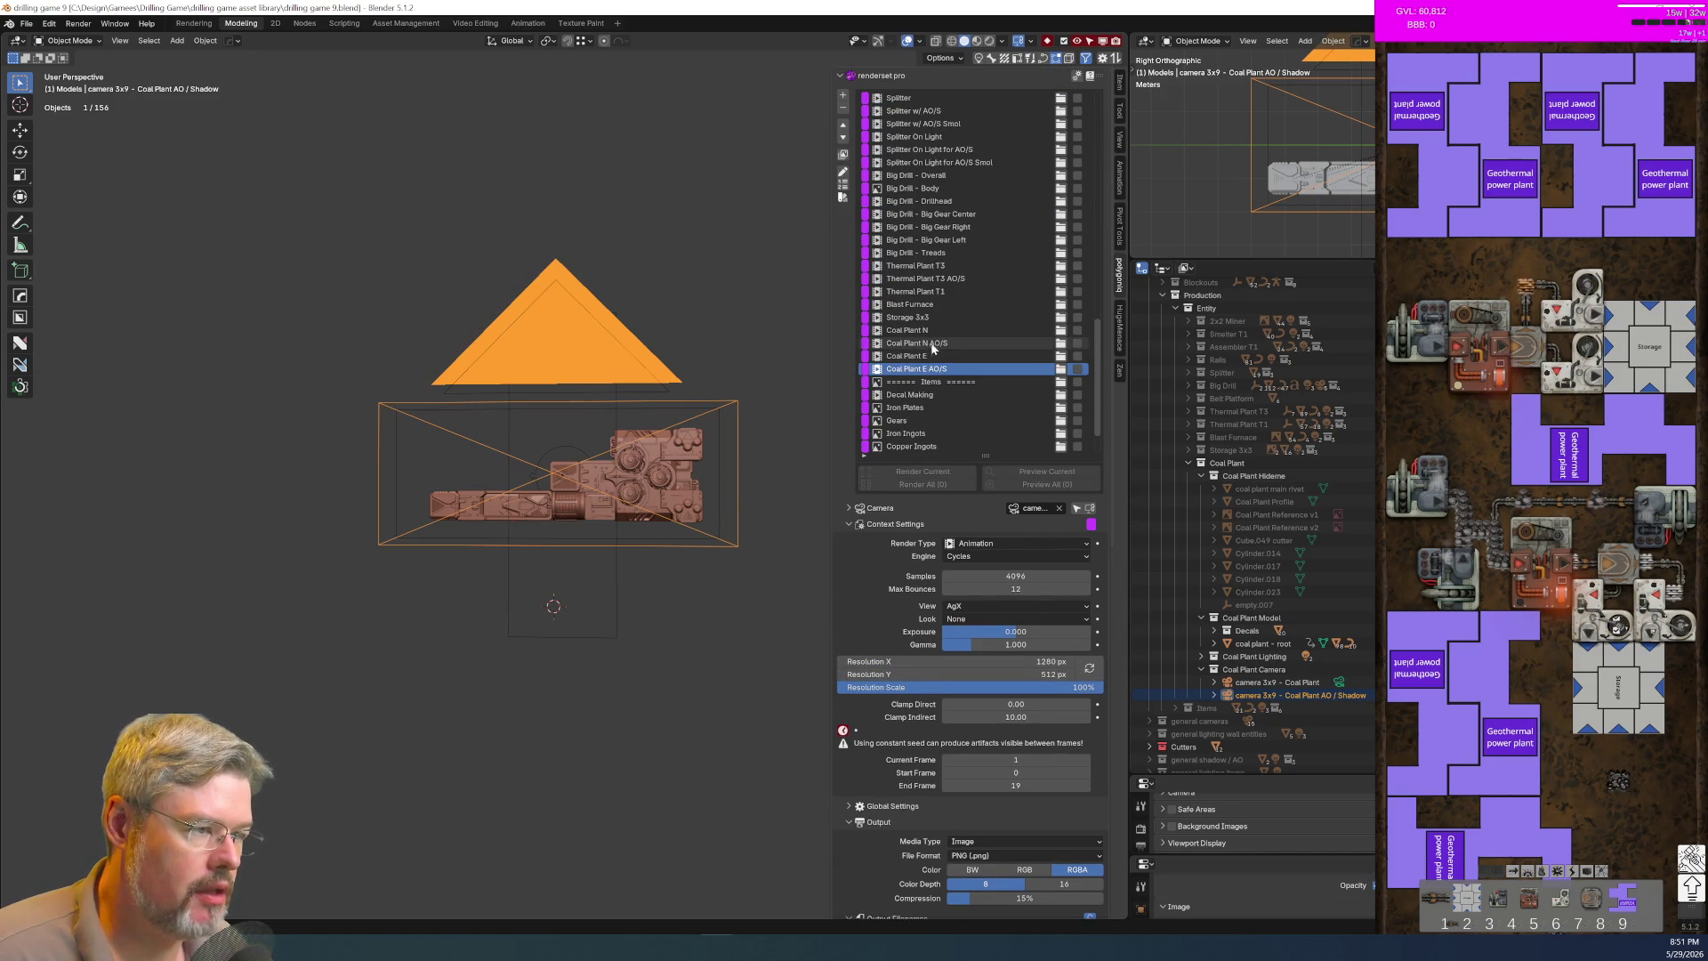
click(930, 331)
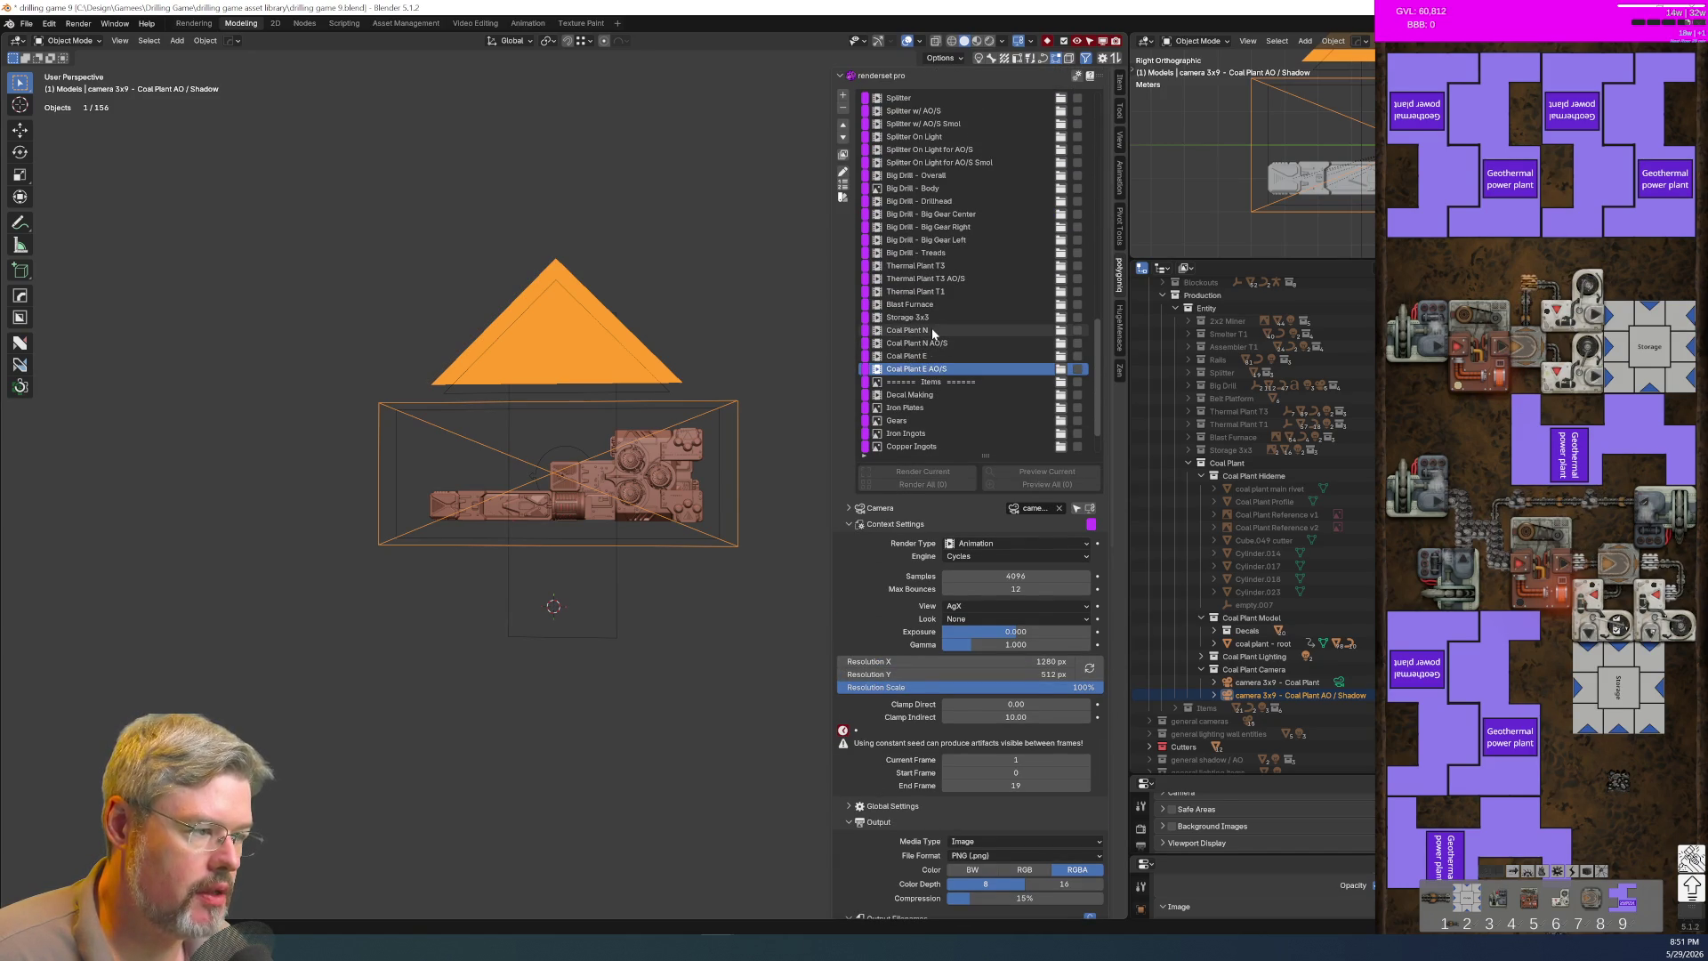
click(1202, 656)
click(1289, 671)
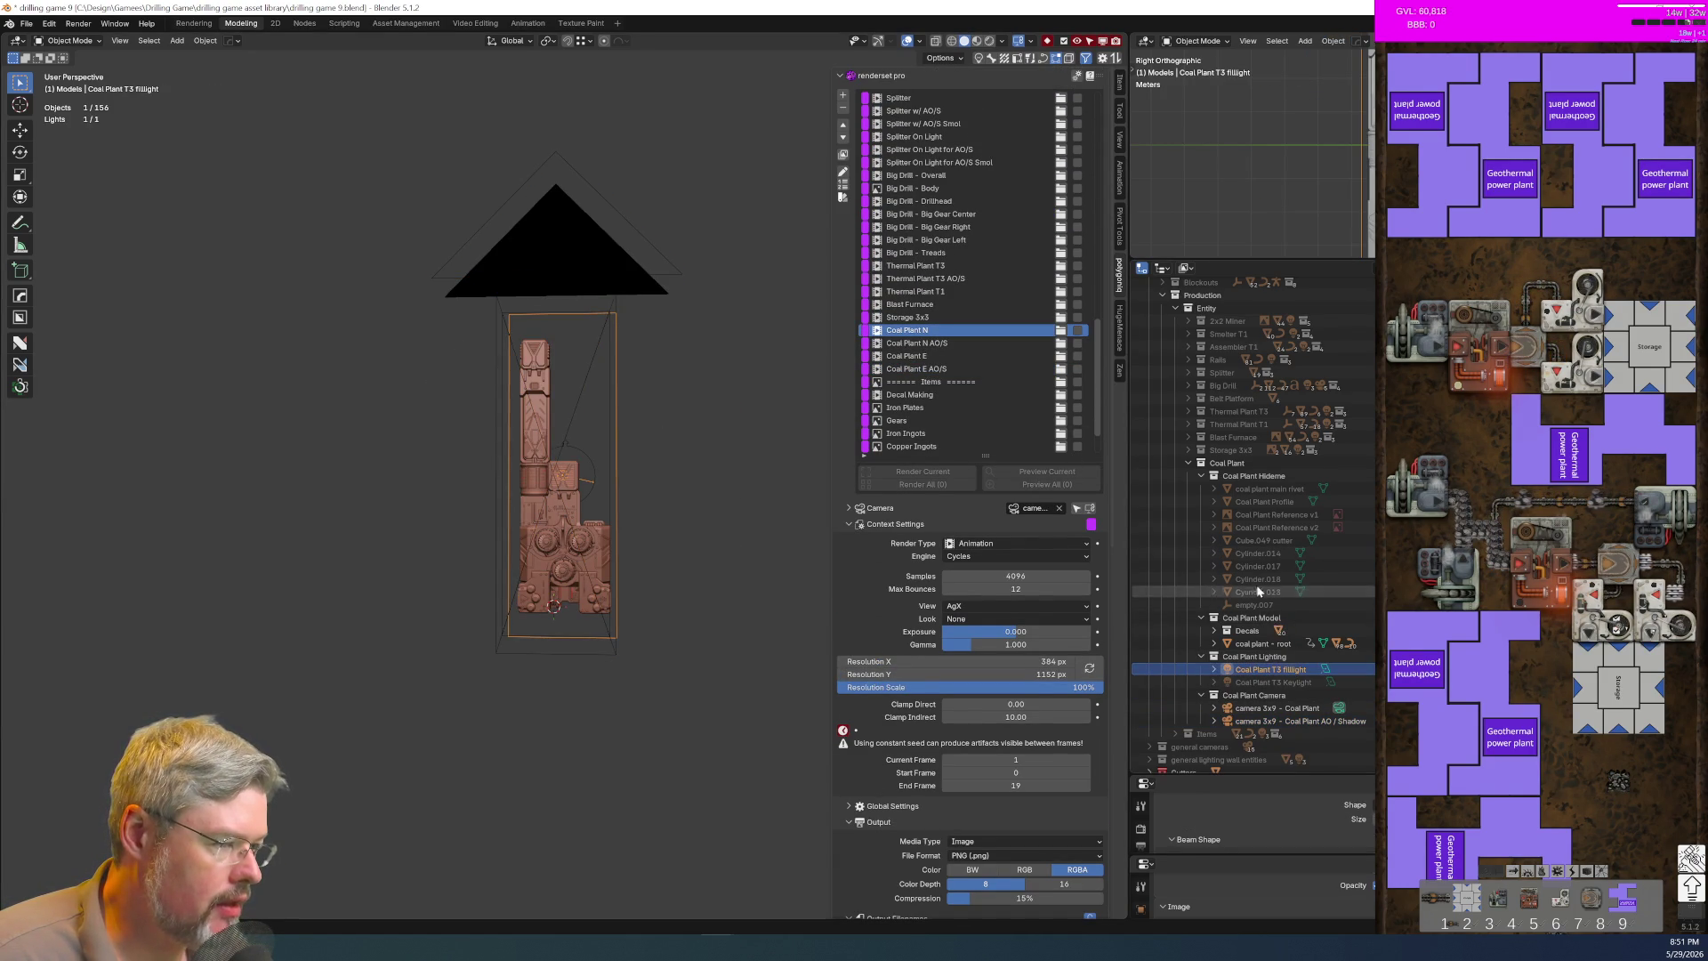
click(1202, 477)
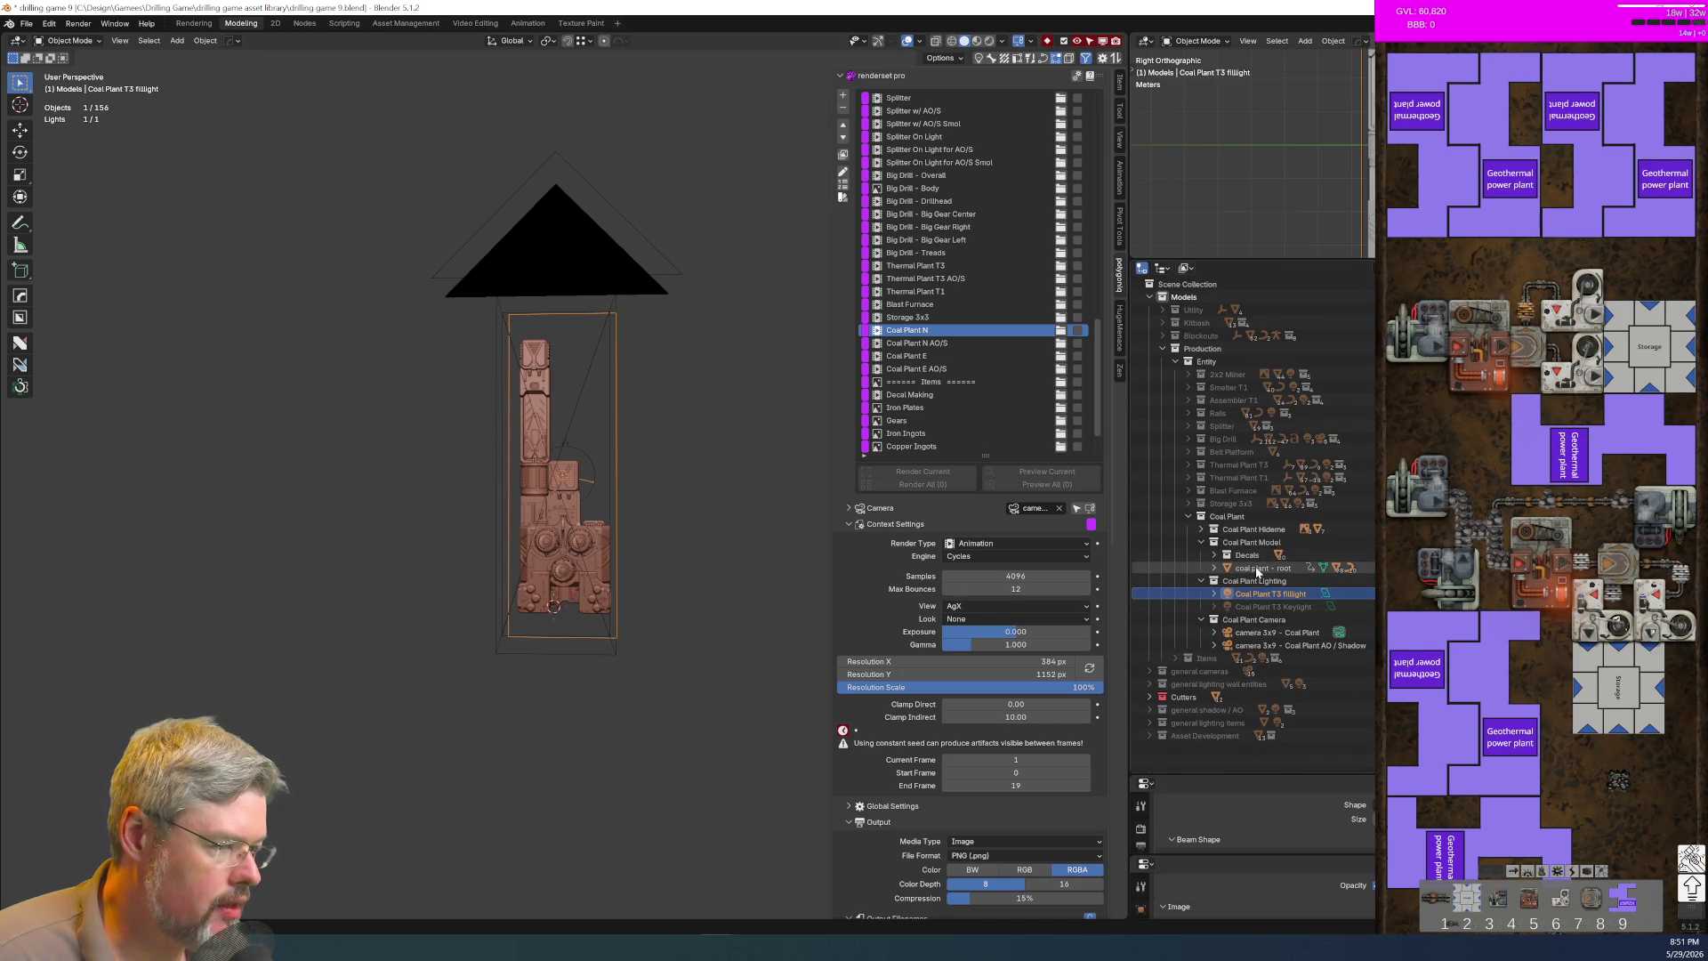
ctrl+click(1254, 569)
key(ctrl+p)
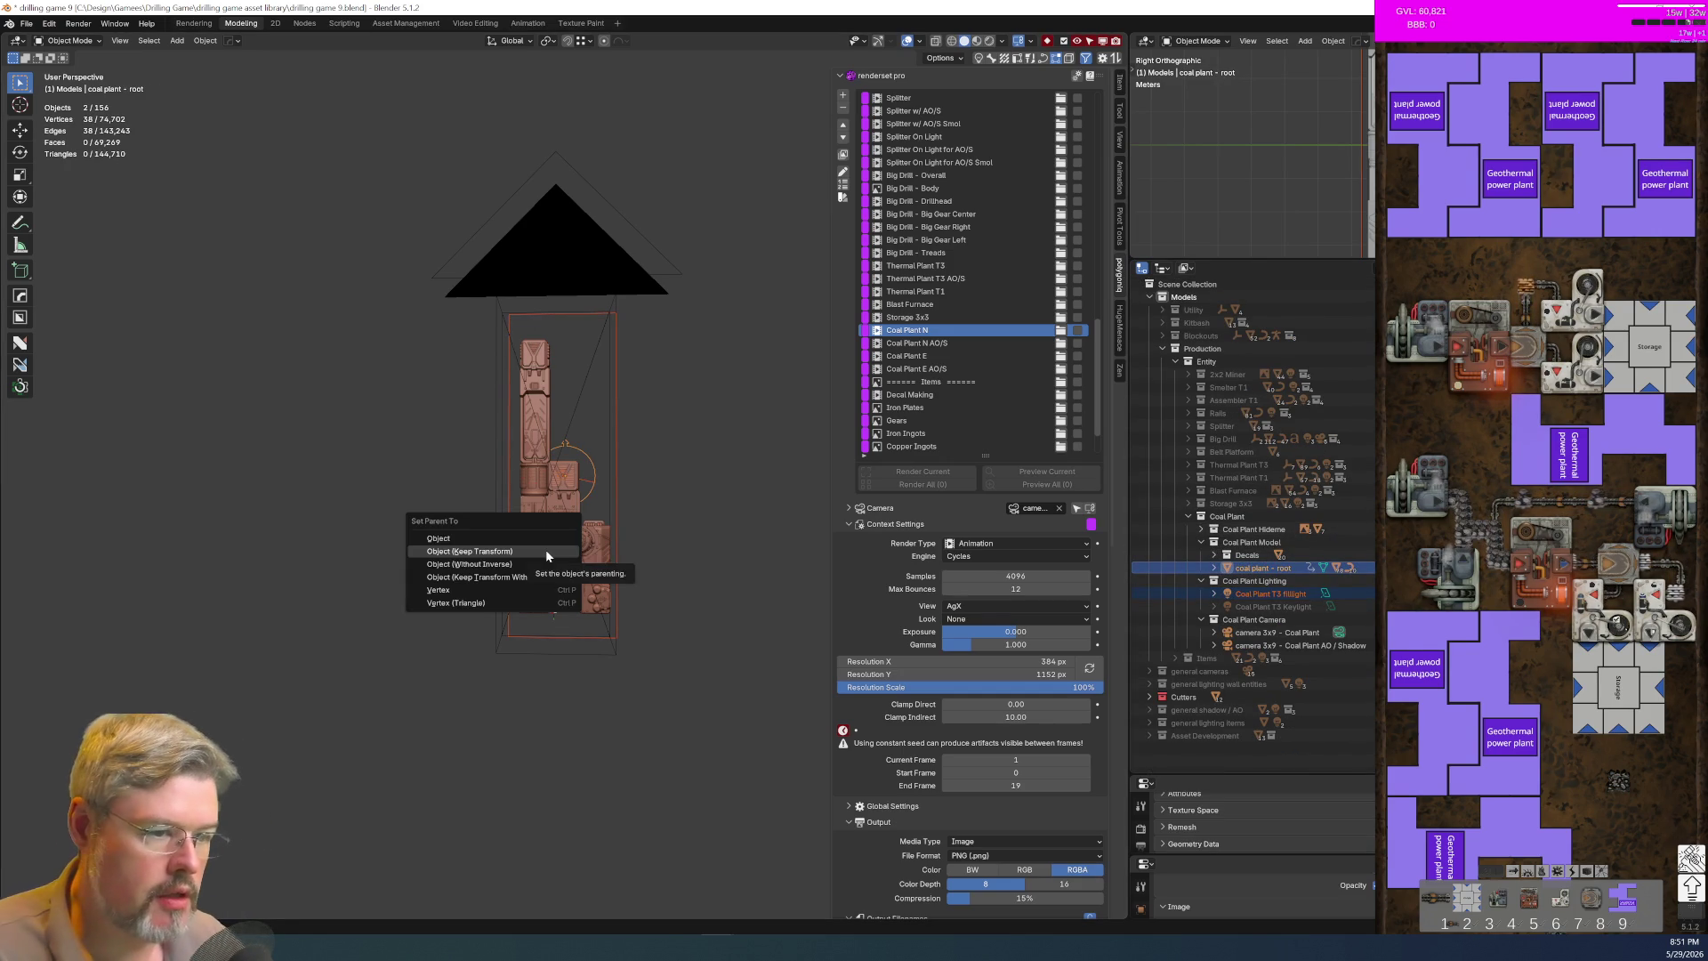
click(546, 552)
Step: Deselect everything and save the blend file
key(alt+a)
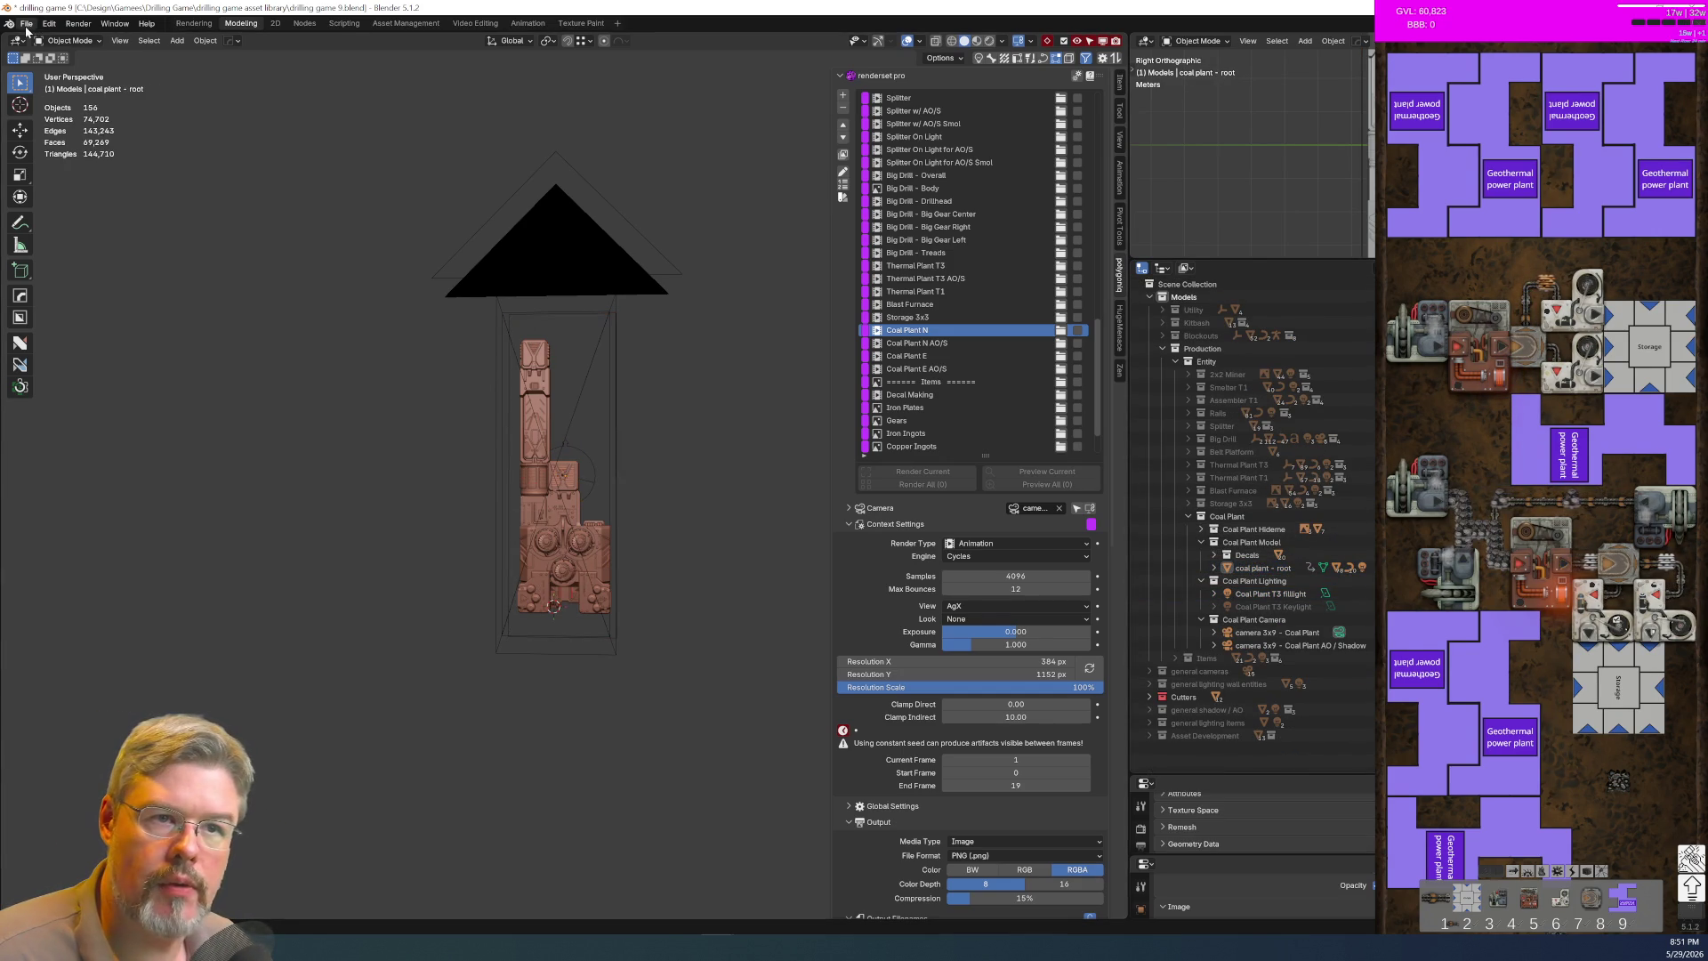
click(27, 24)
click(64, 108)
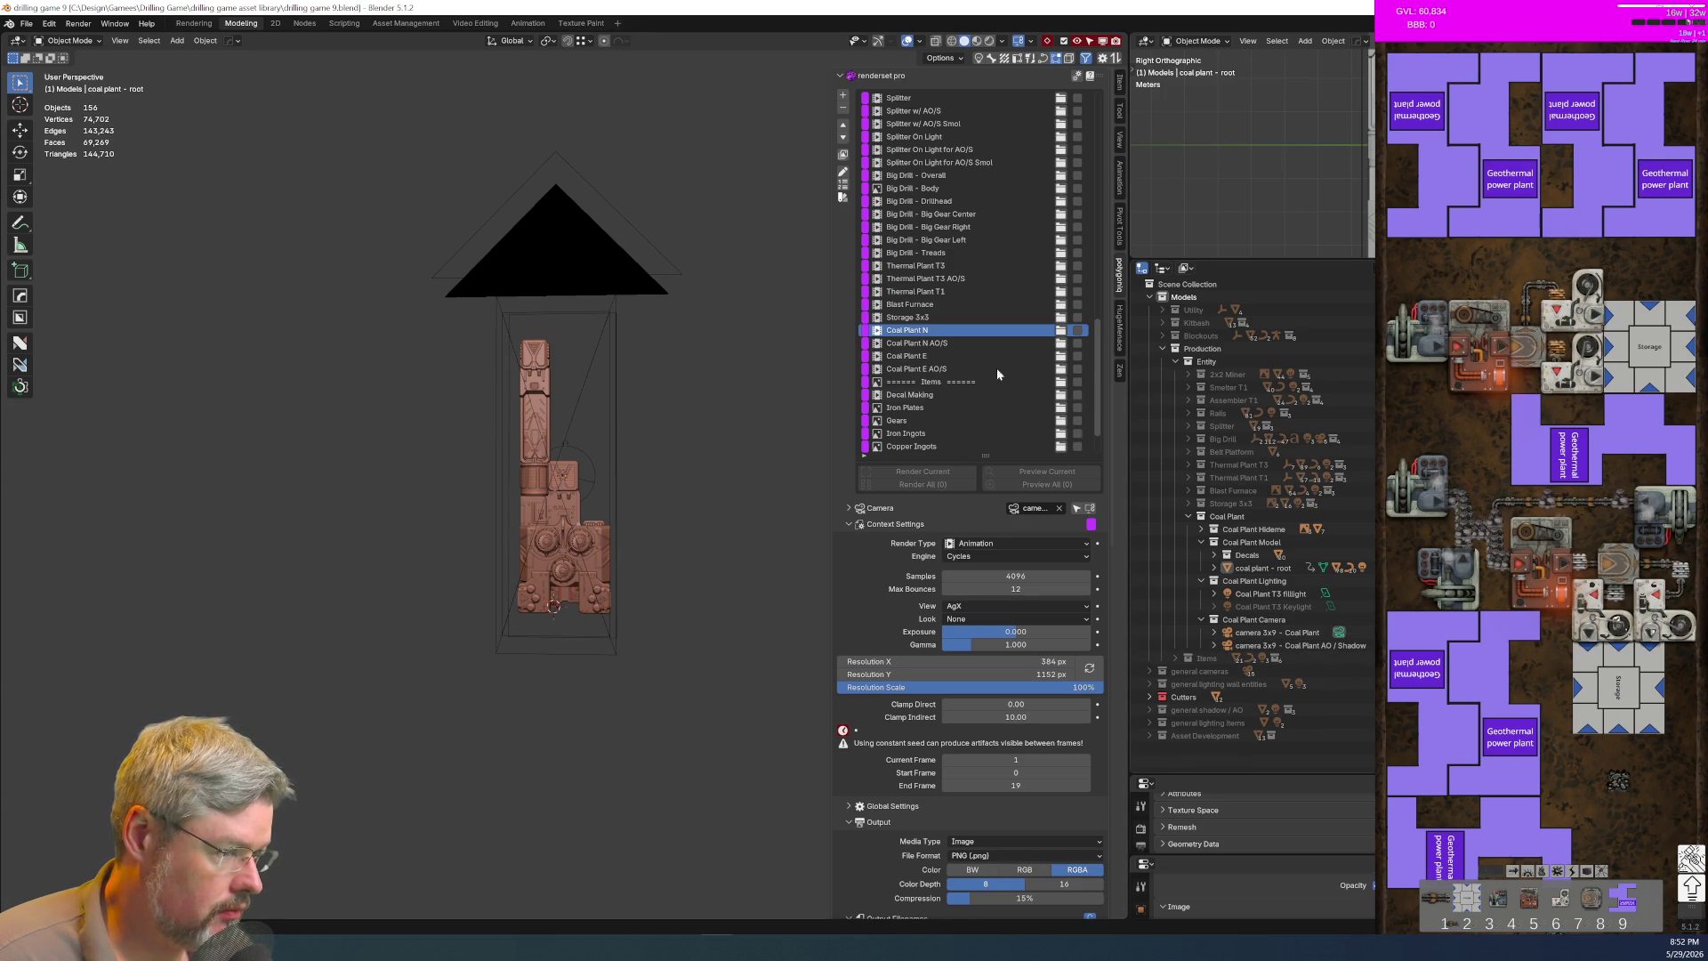
Step: Activate Coal Plant E AO/S and preview it rendered from the right side with general shadow / AO re-enabled
click(968, 369)
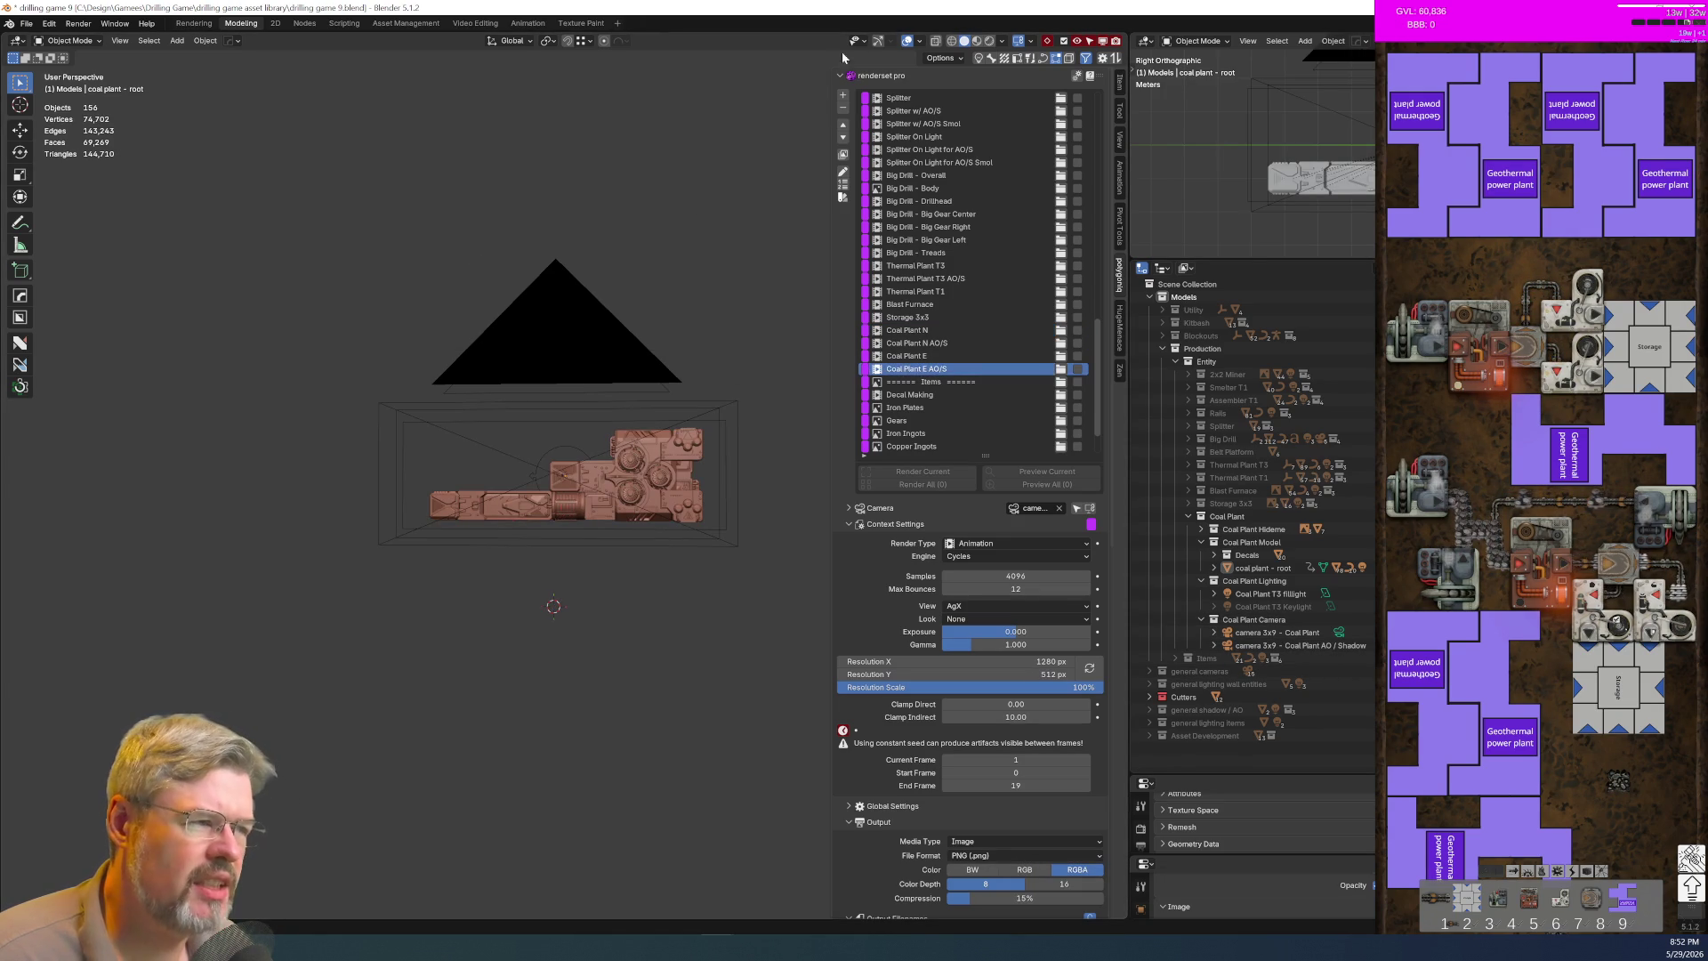
click(990, 42)
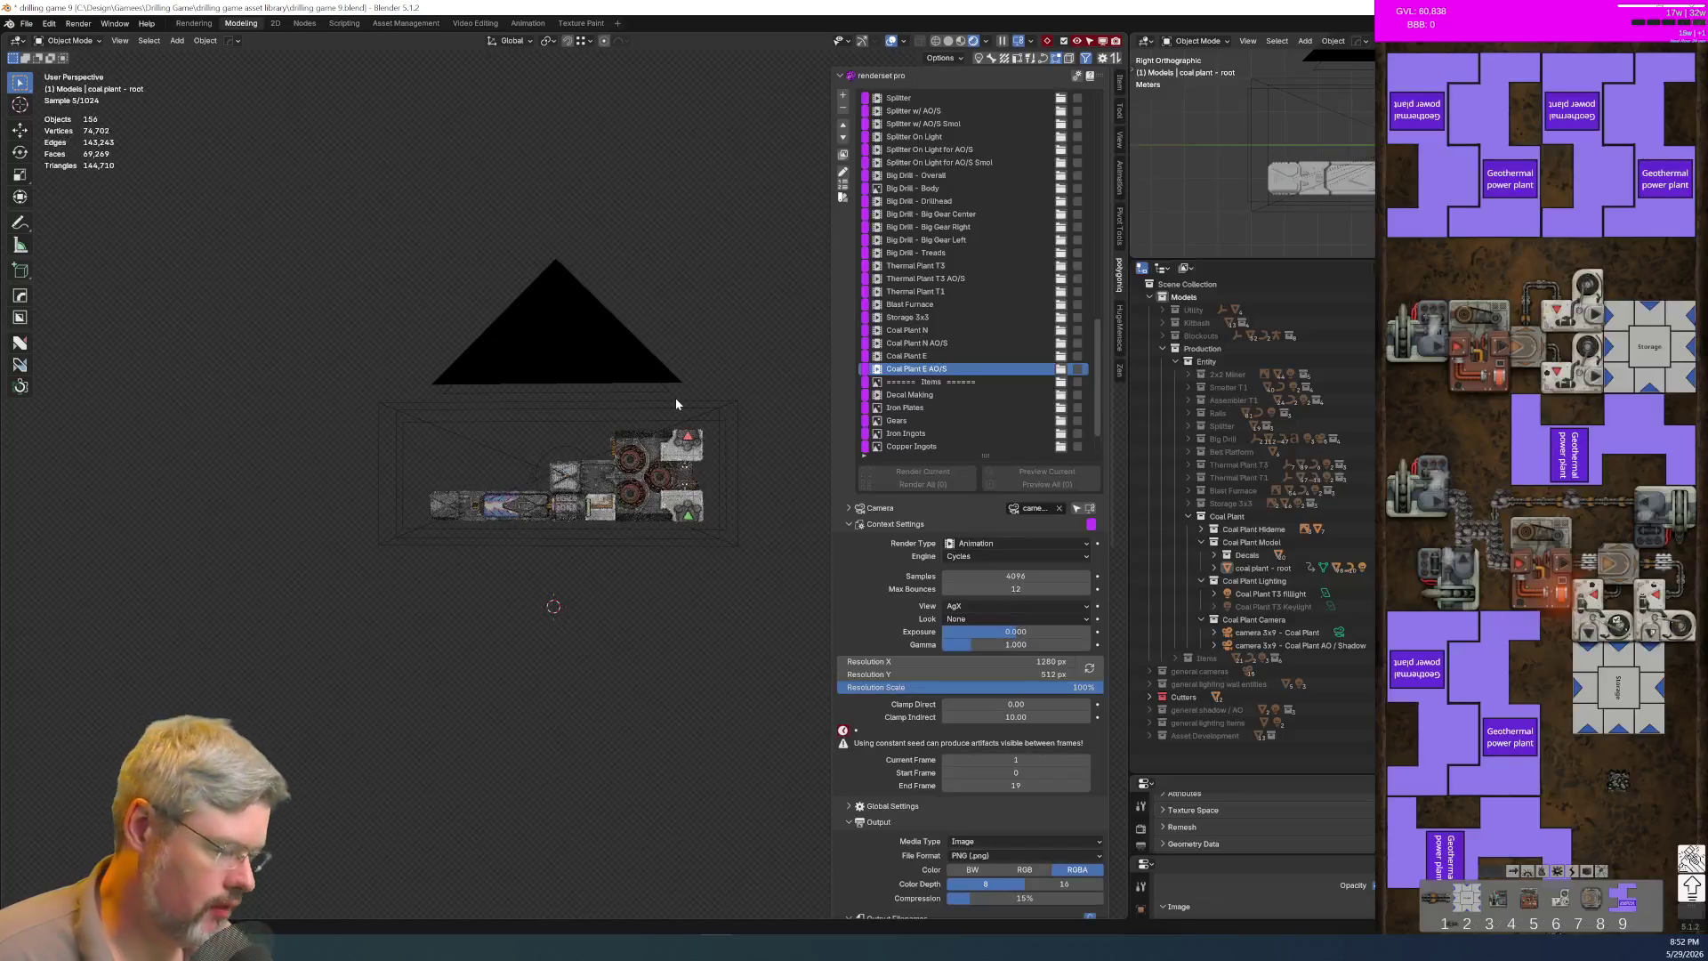
key(KP_3)
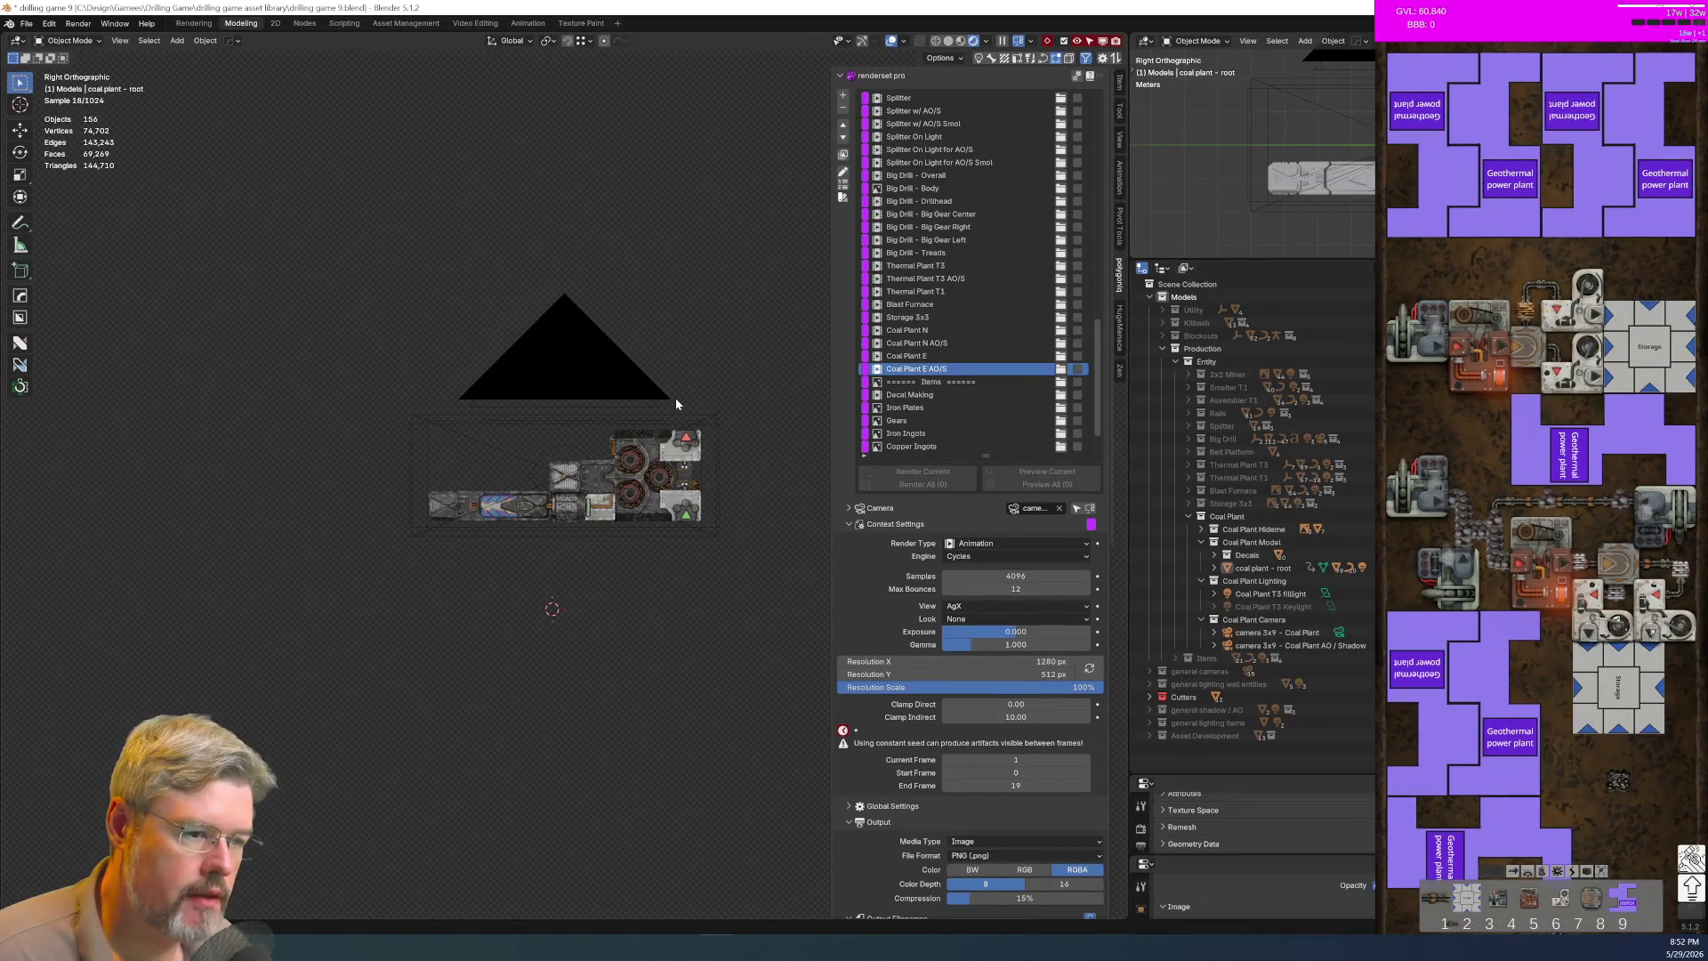
key(KP_Decimal)
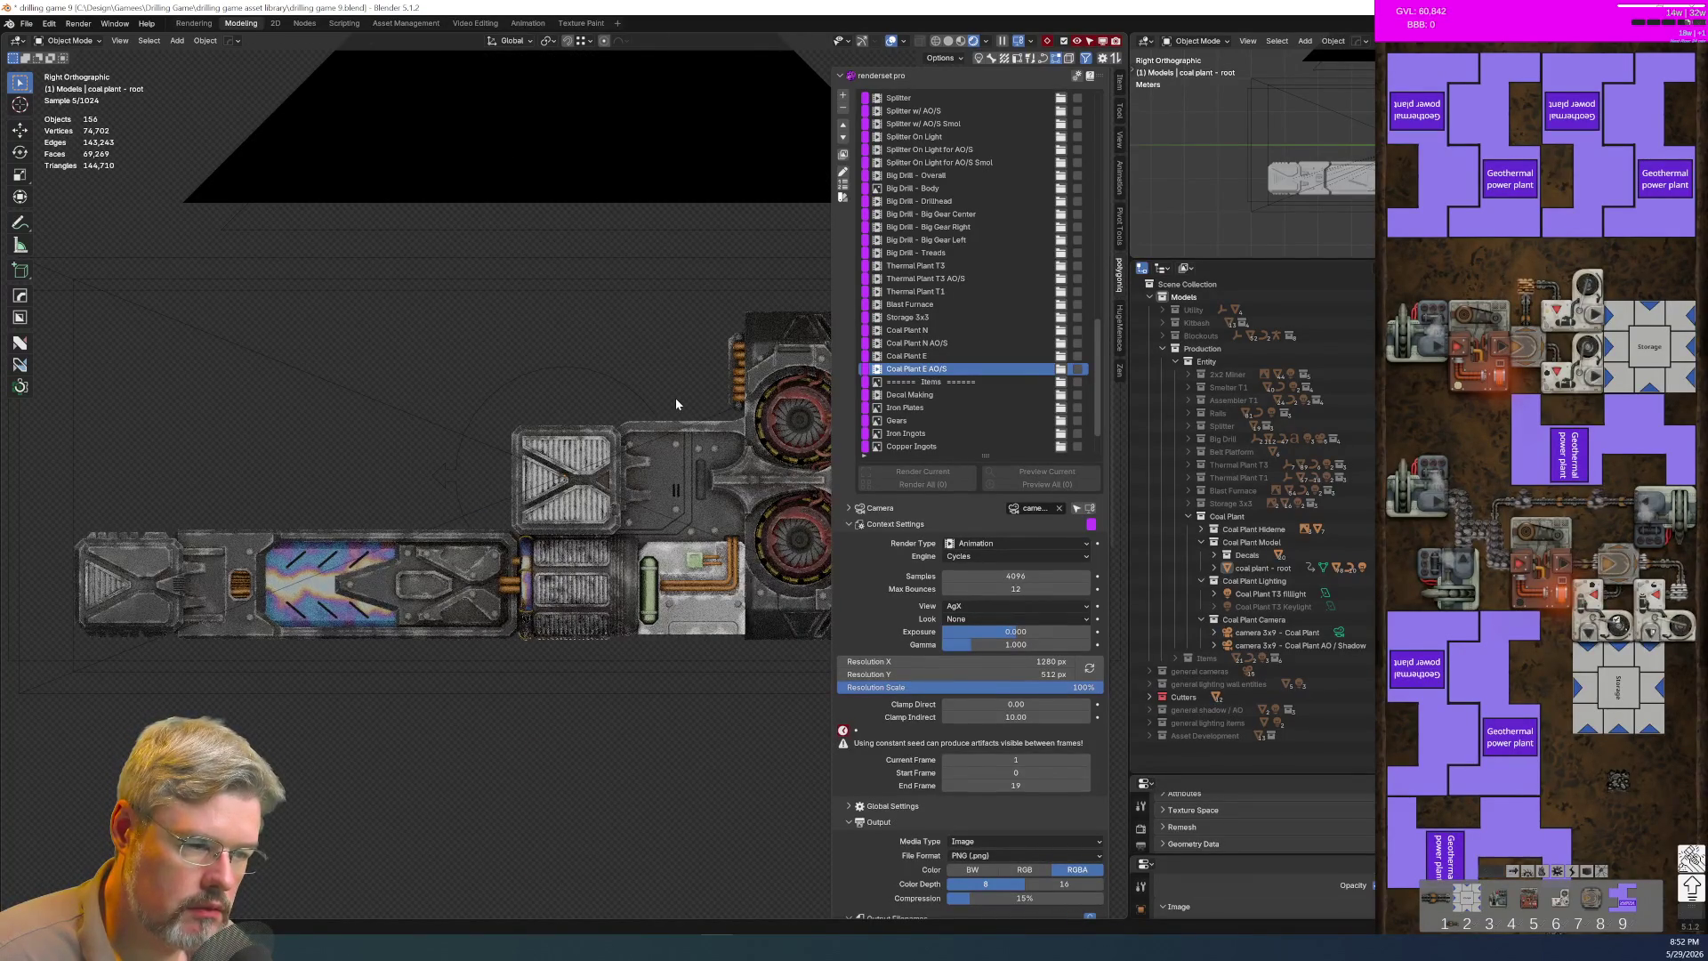
scroll(675, 398, down, 2)
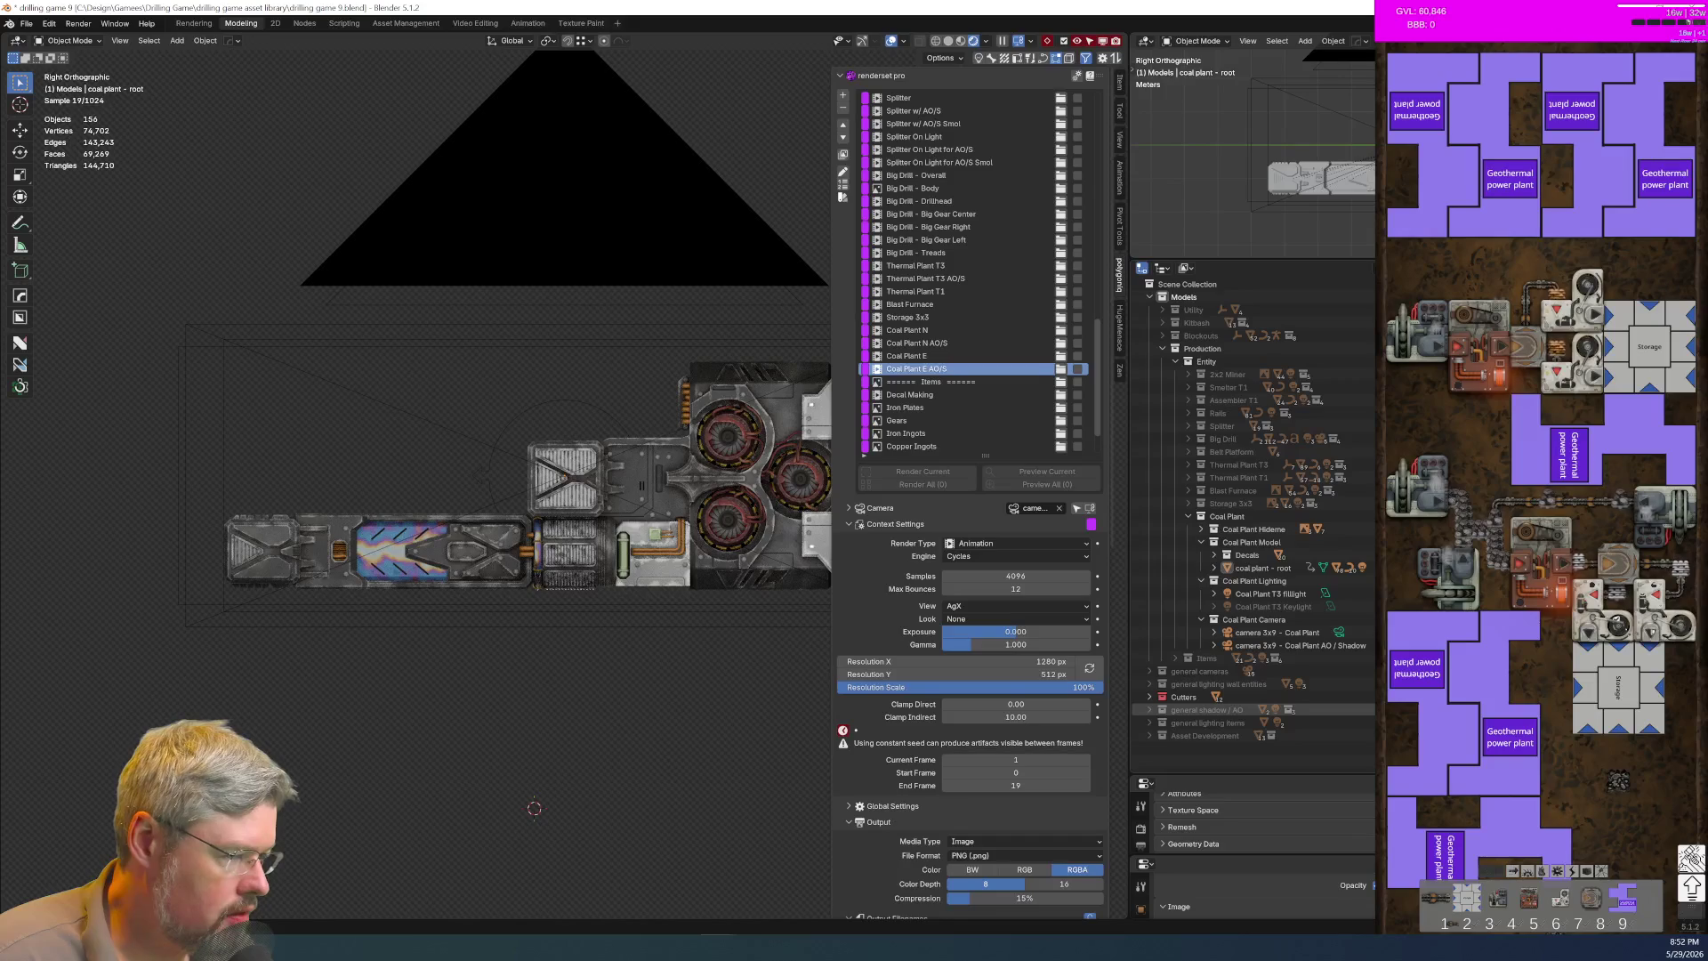
click(1161, 710)
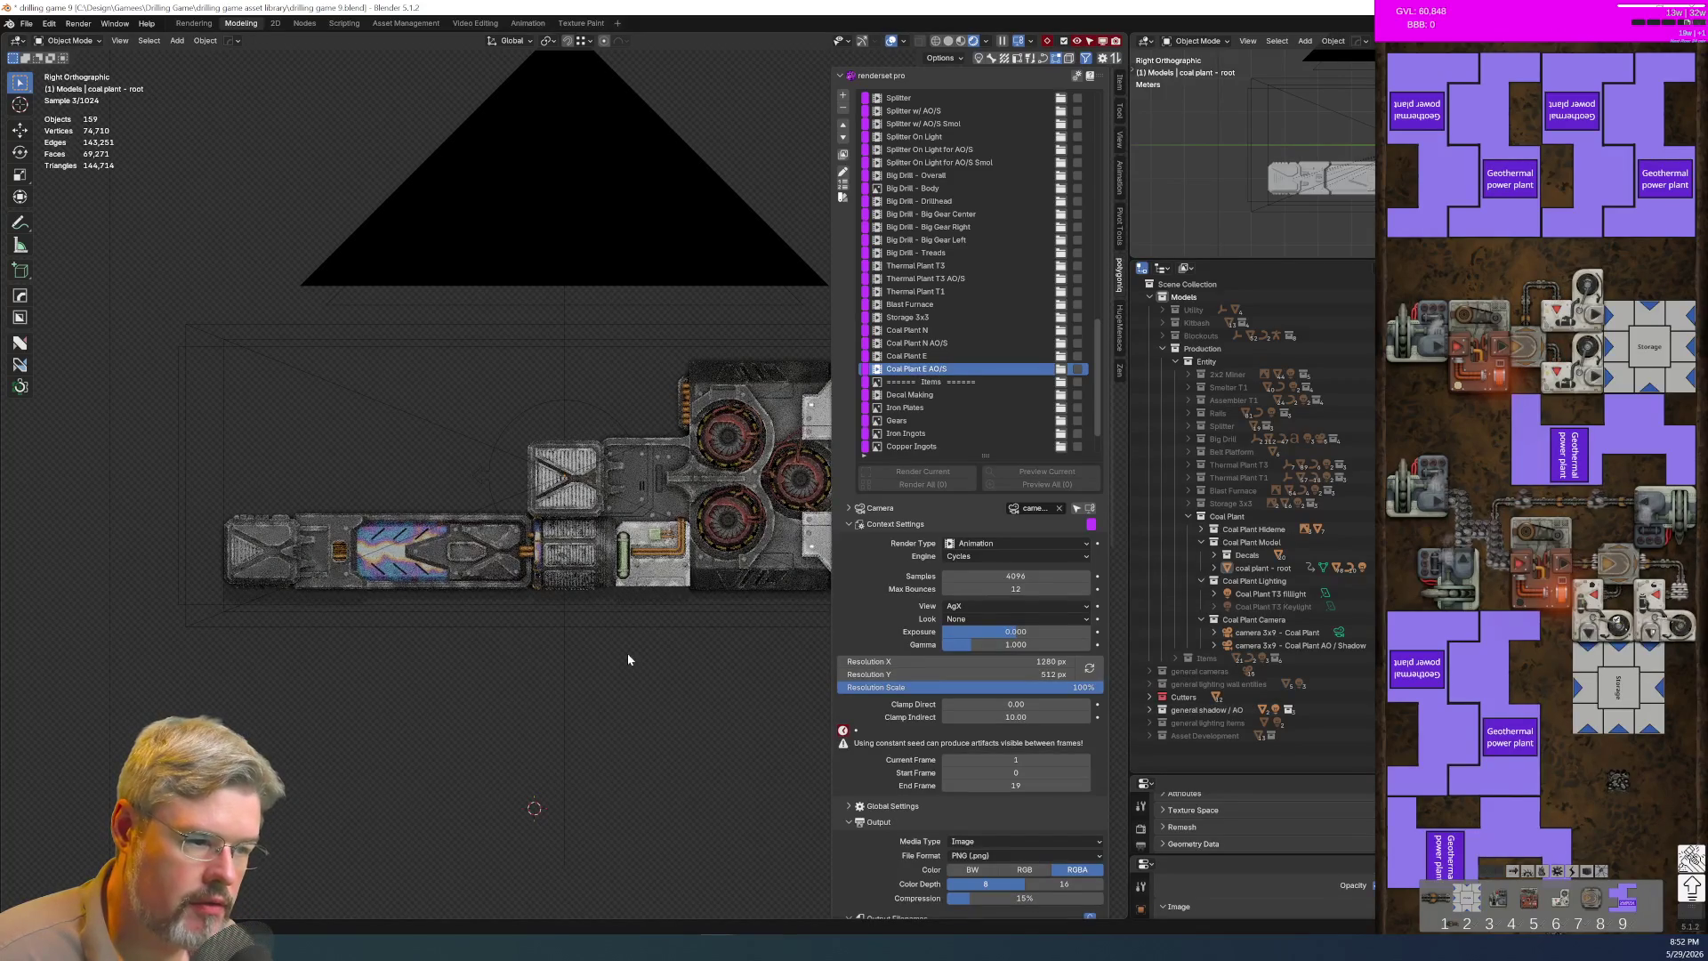
shift+middle_drag(627, 660, 443, 659)
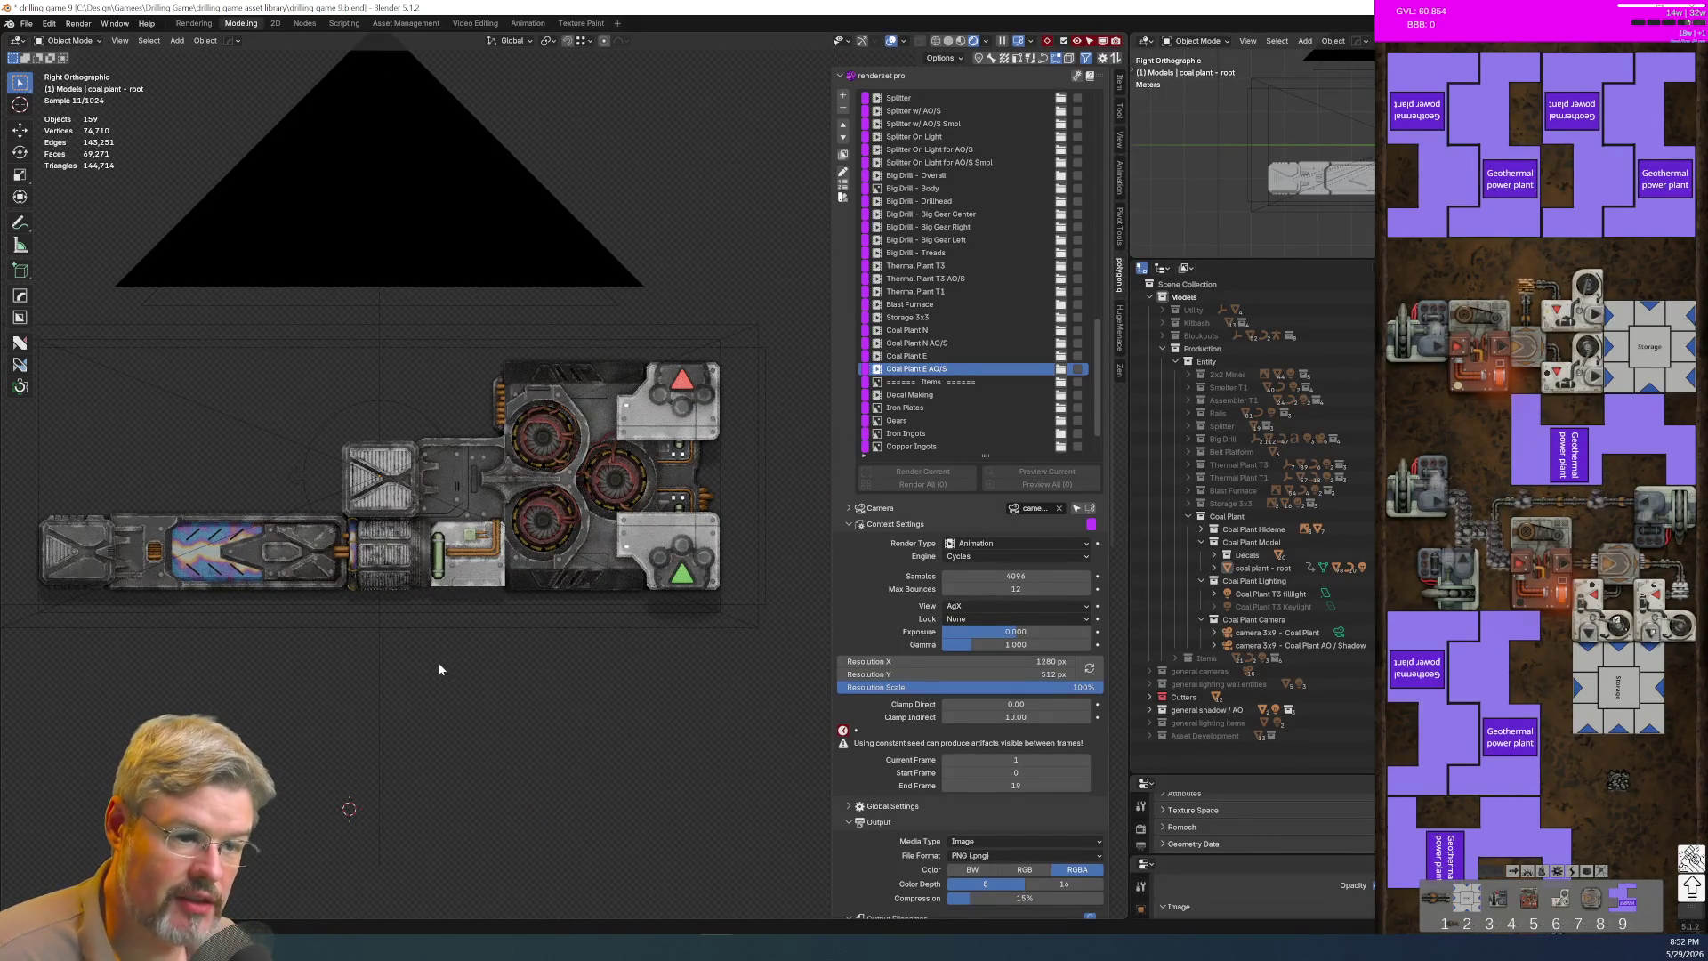
Step: Save drilling game 9.blend from the File menu
click(29, 21)
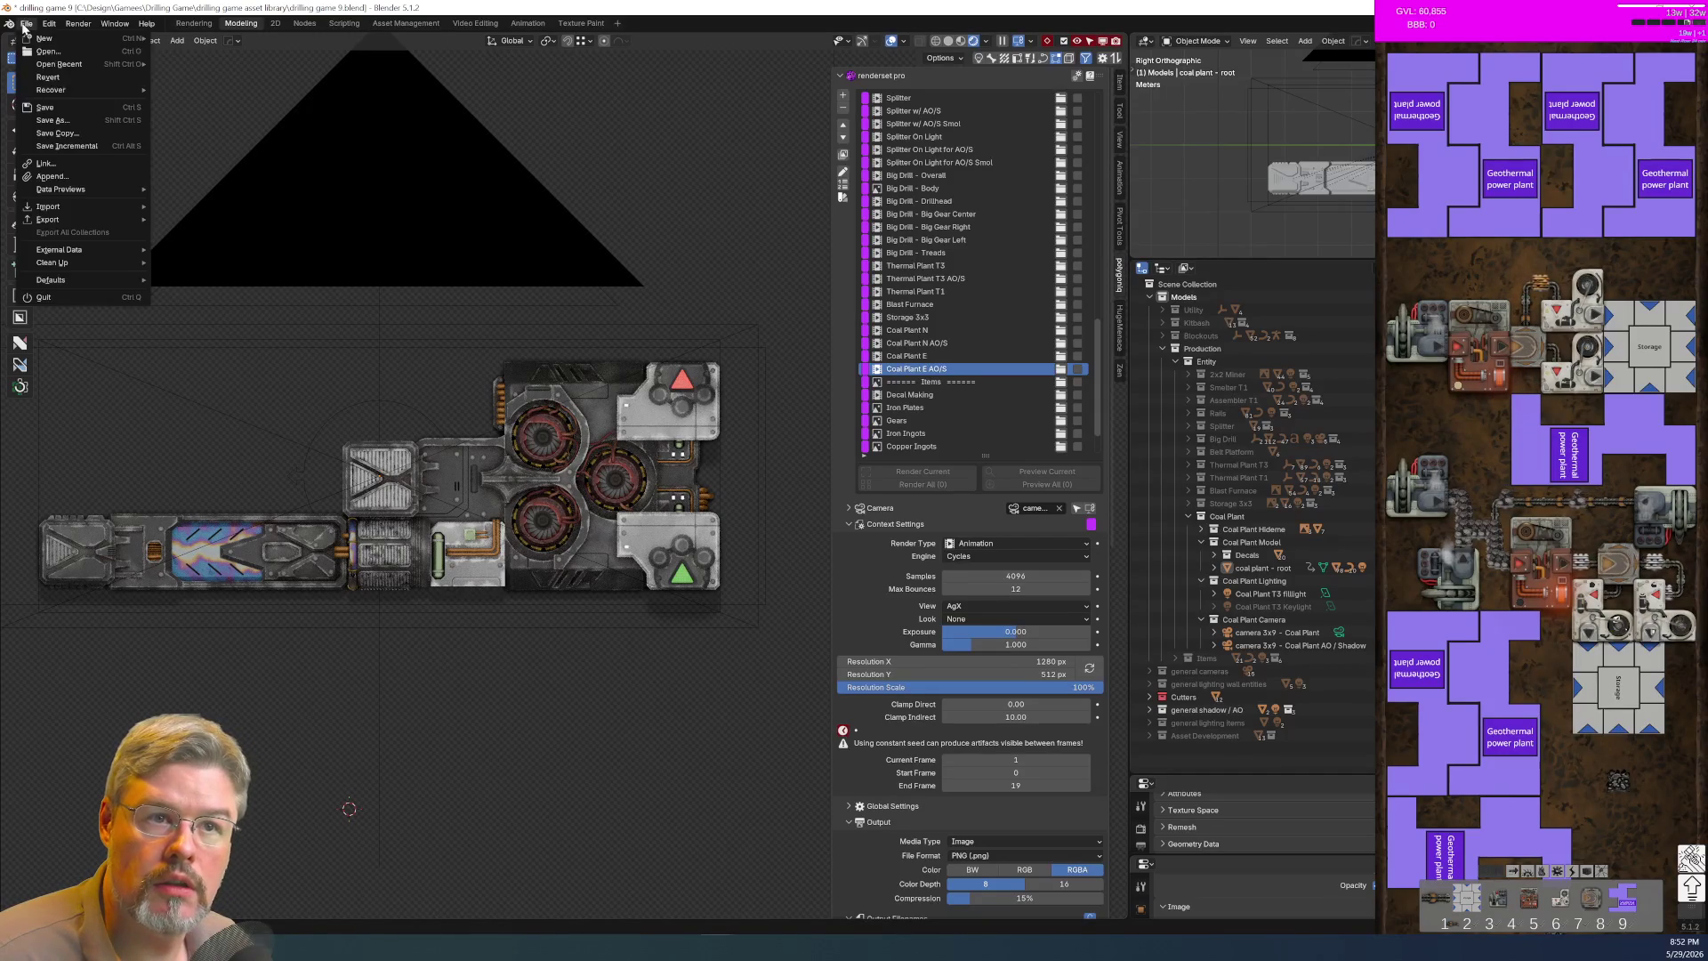
click(55, 112)
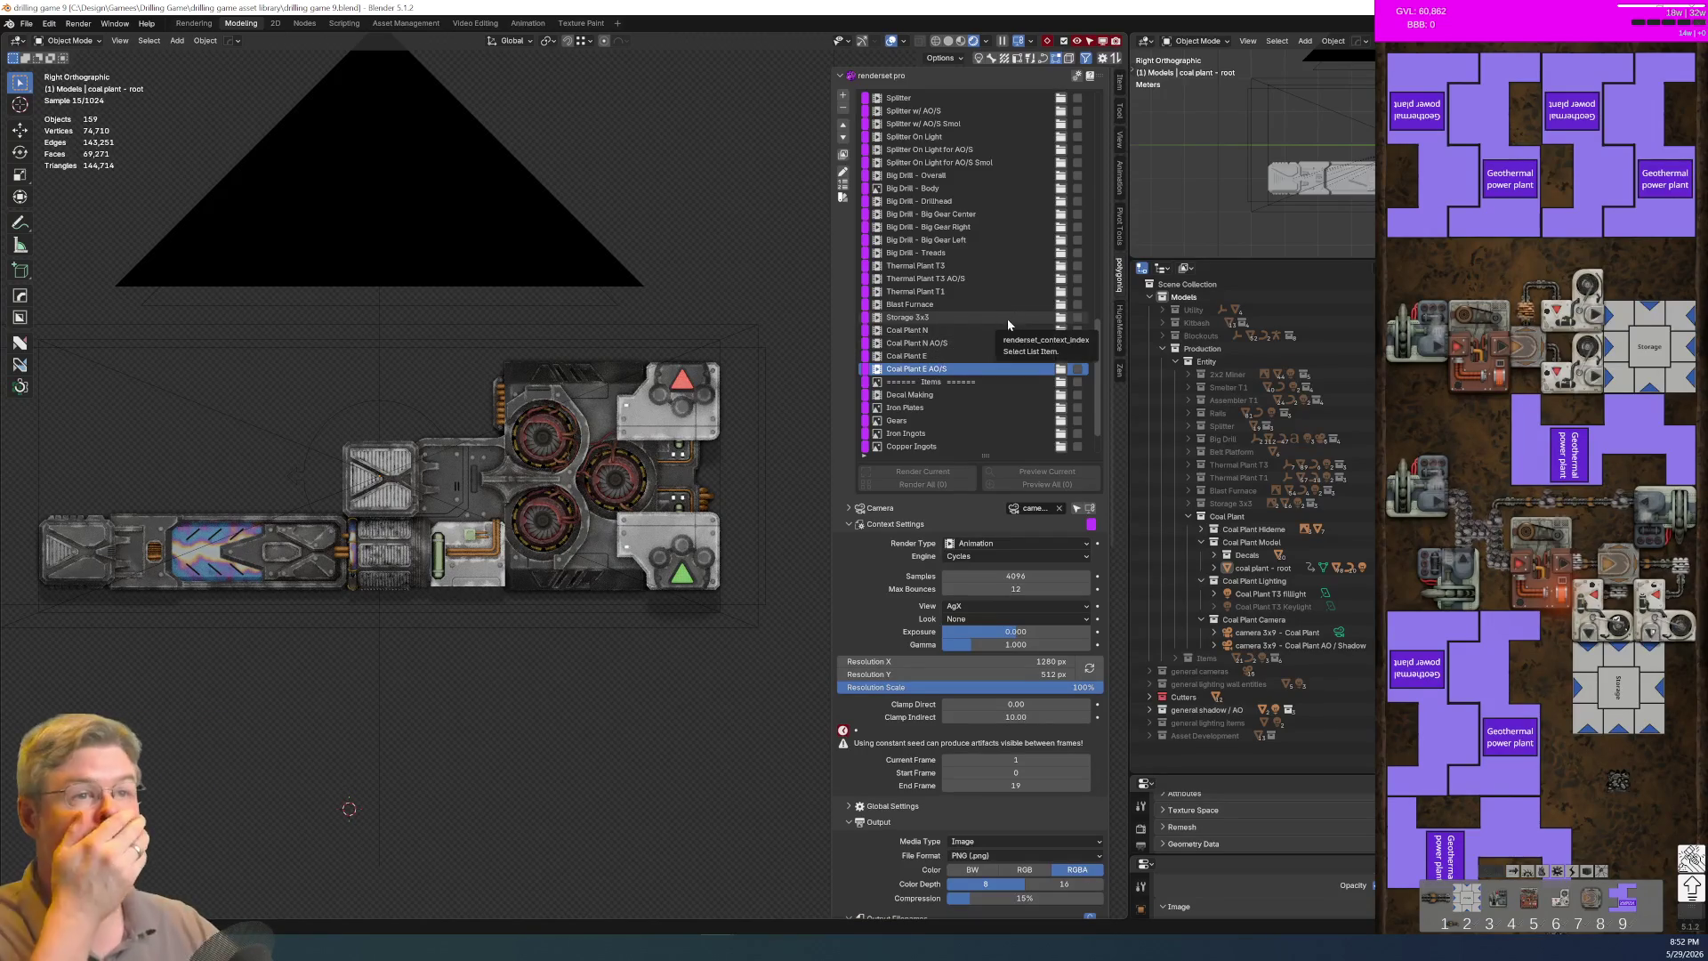
Step: Duplicate Coal Plant N as Coal Plant S and move it below Coal Plant E AO/S
click(922, 317)
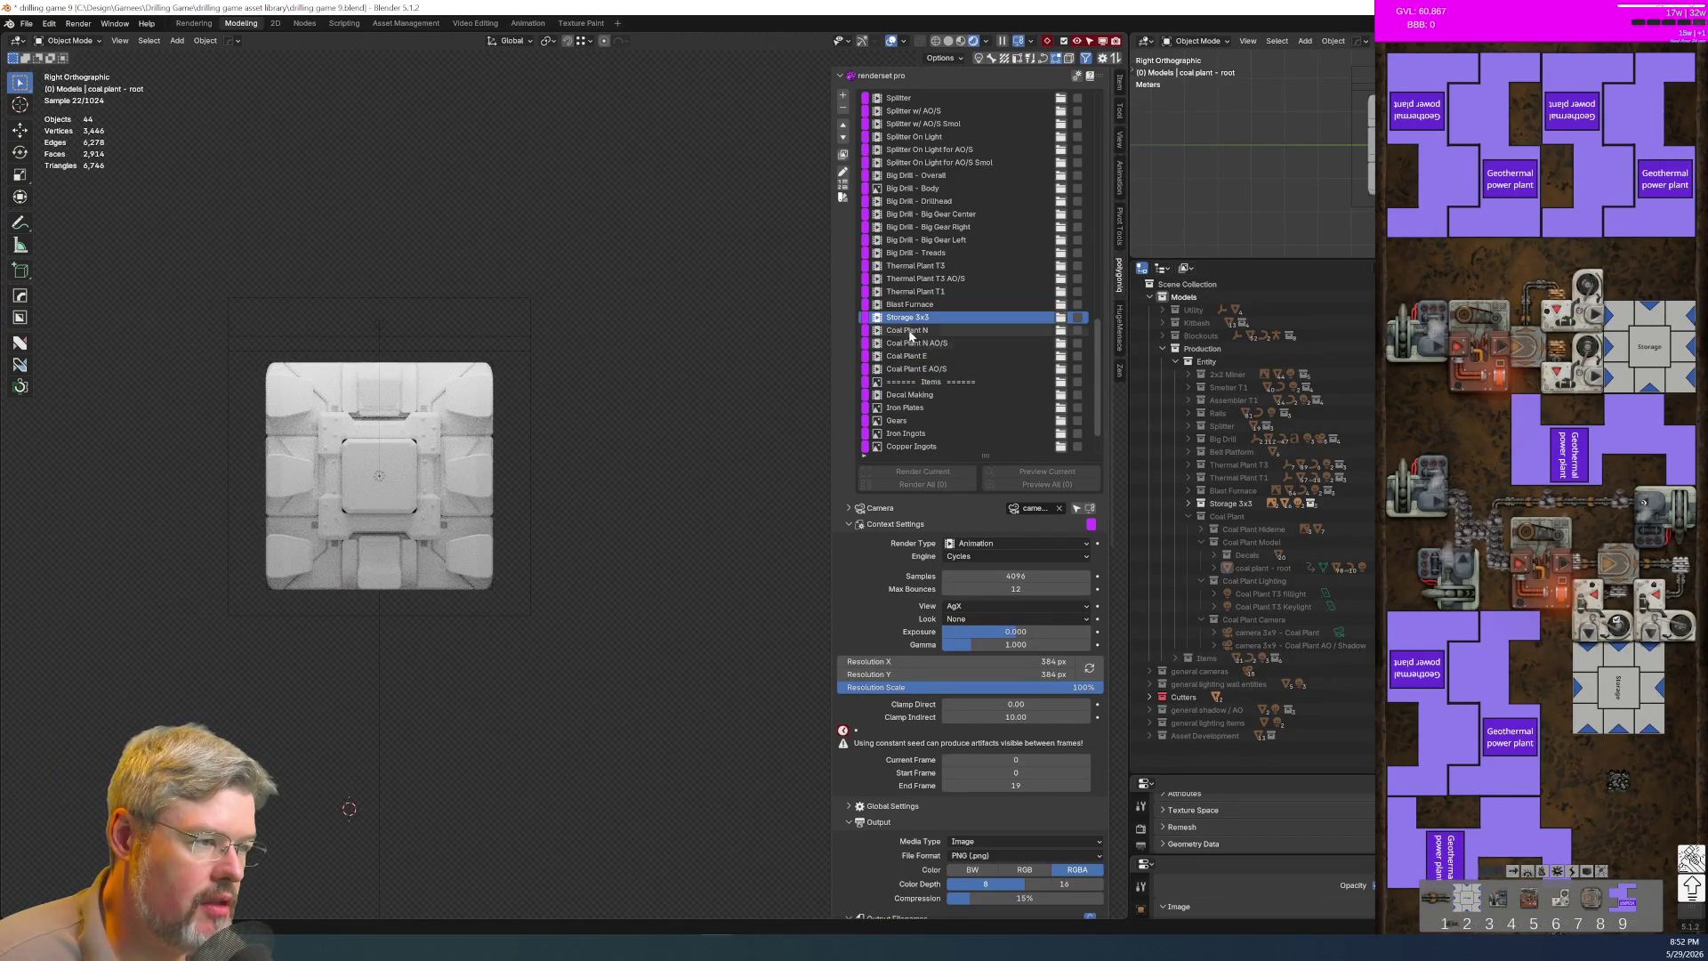
click(909, 331)
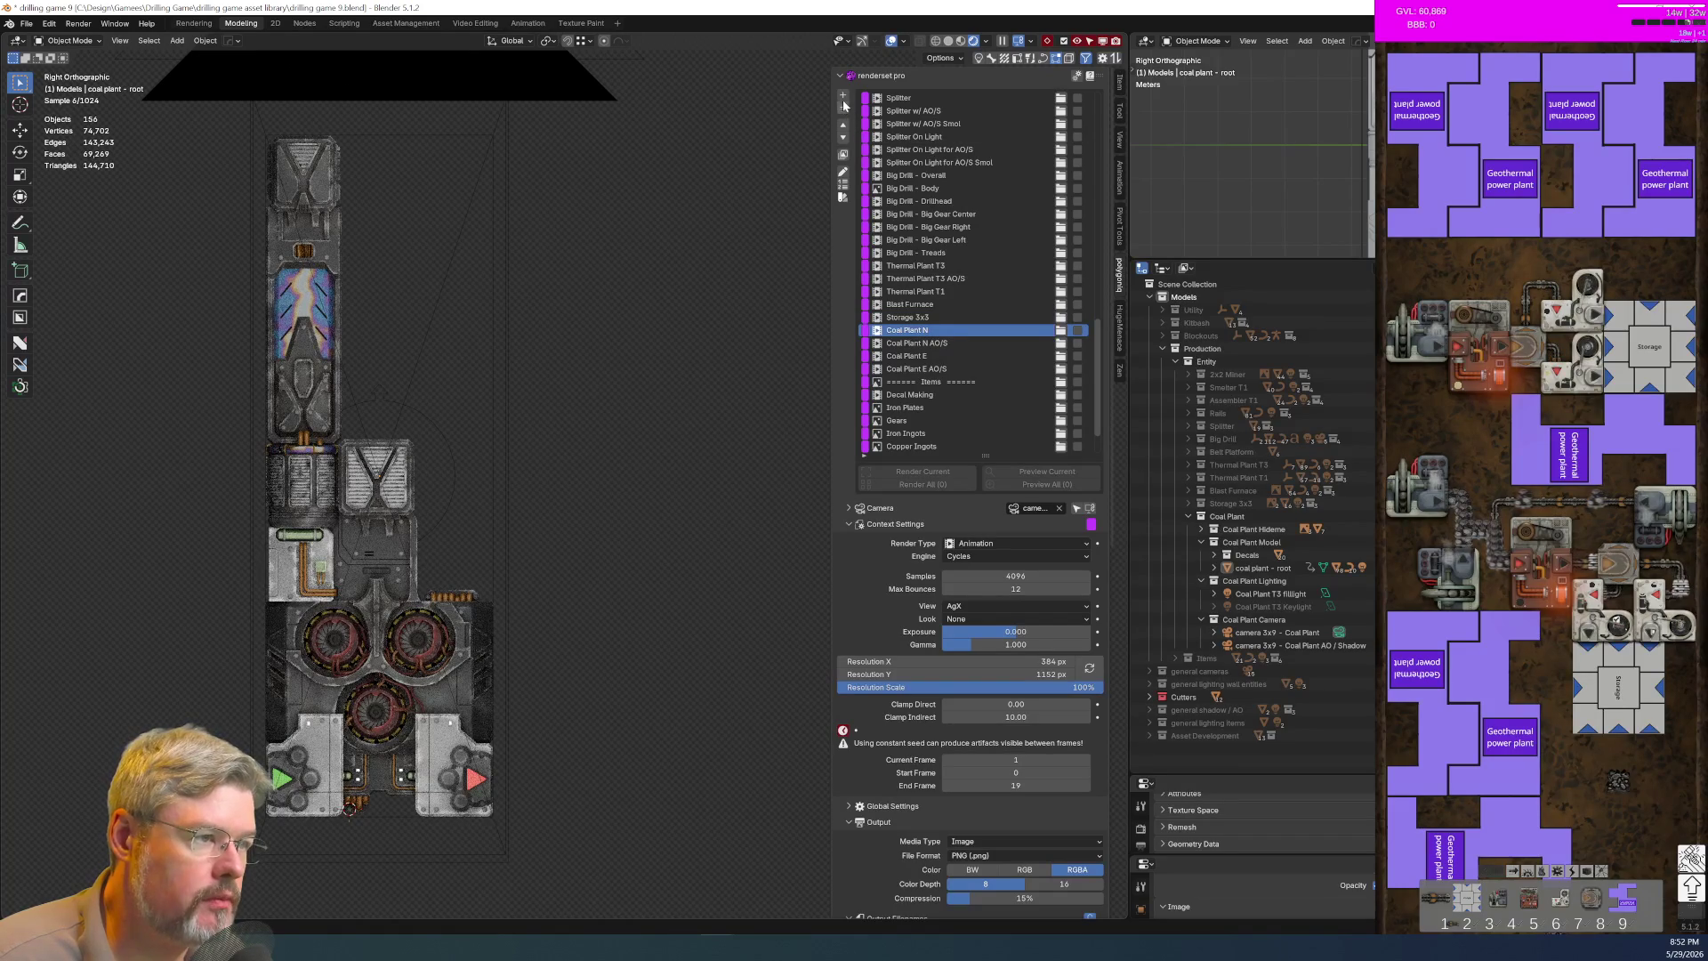
click(844, 96)
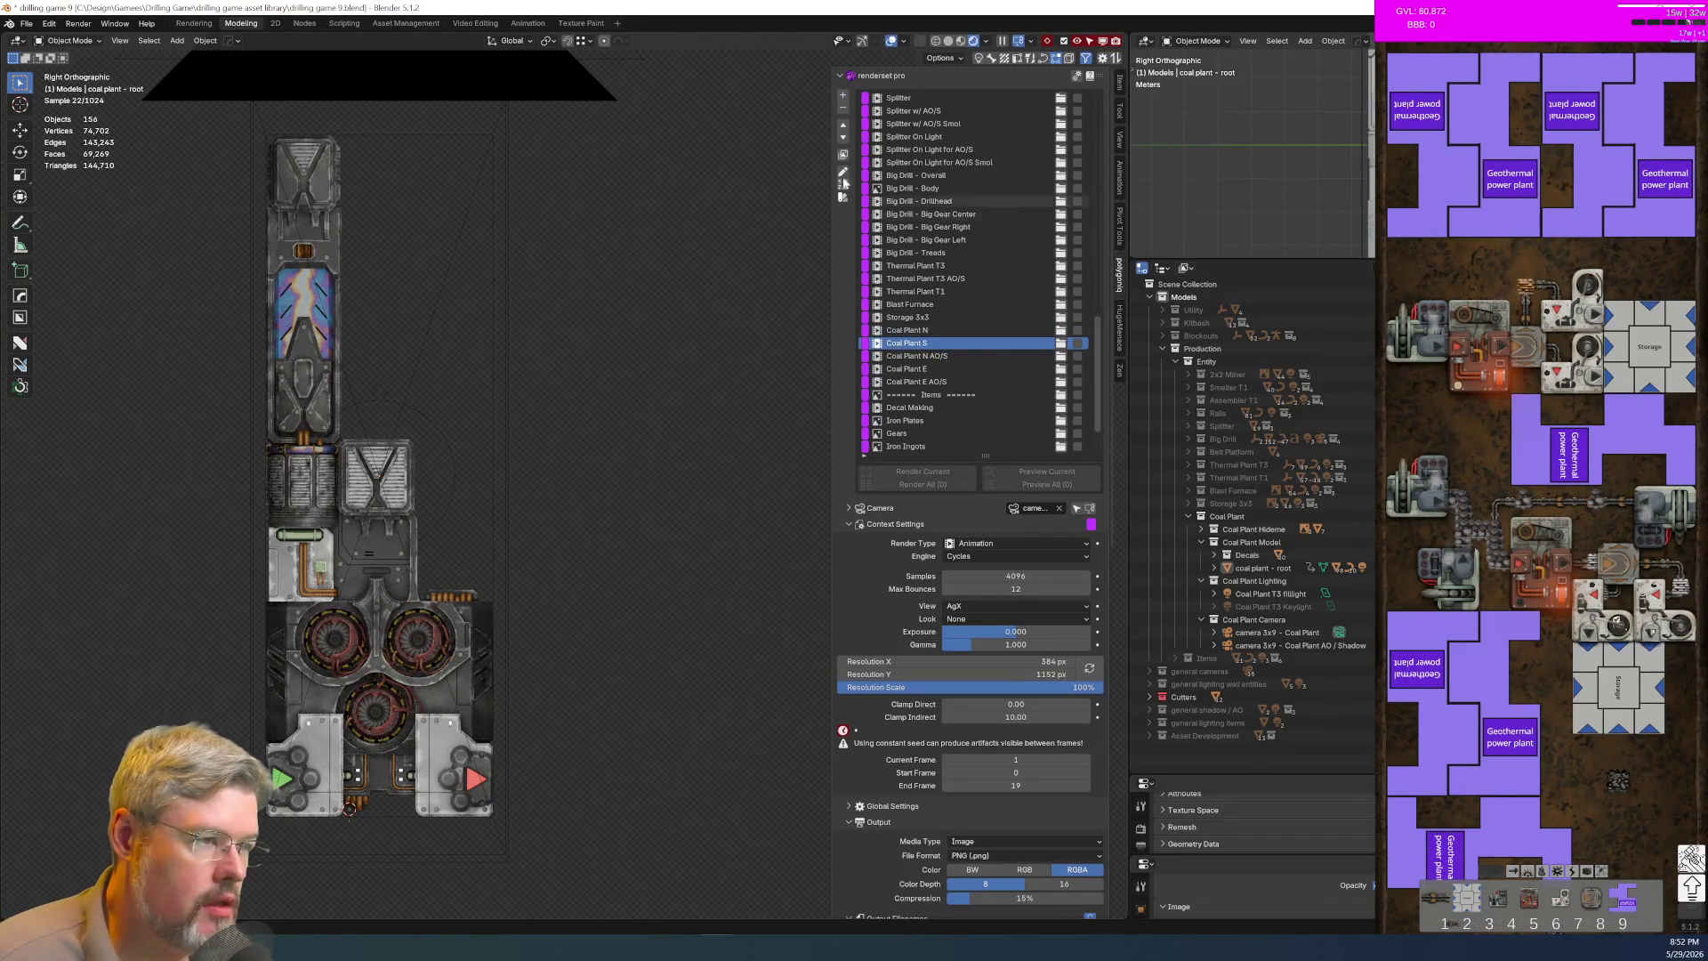
click(843, 138)
click(847, 140)
click(848, 141)
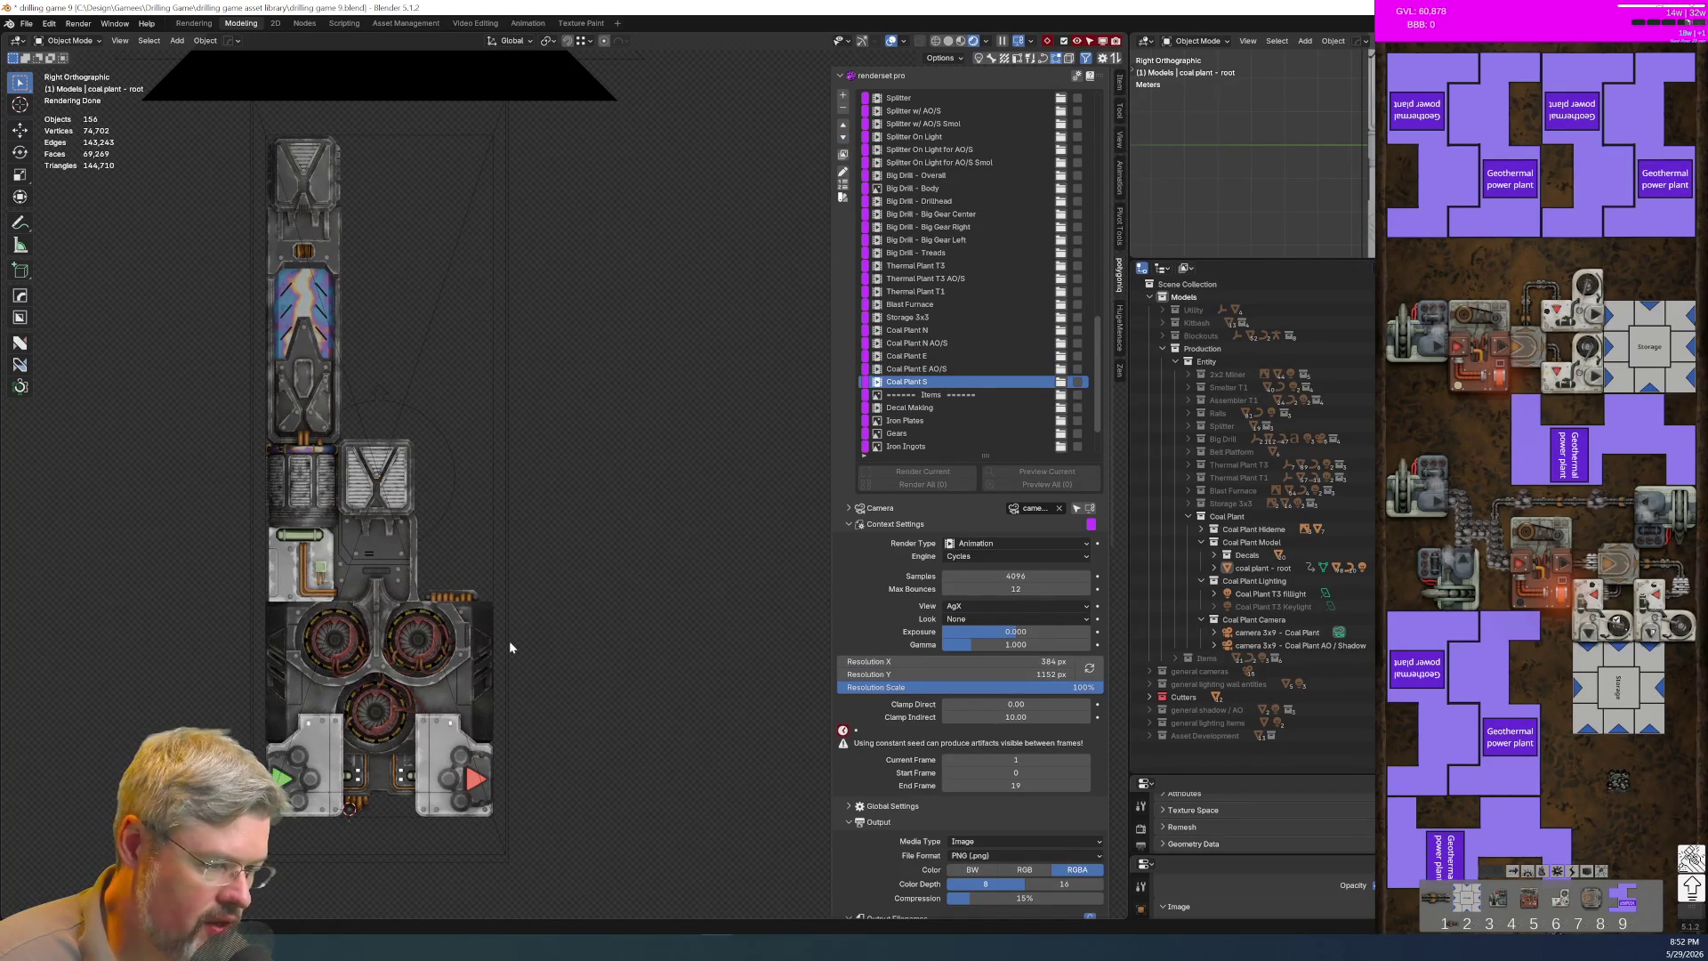
Step: Set Coal Plant S's render rotation to pi
scroll(1039, 801, down, 6)
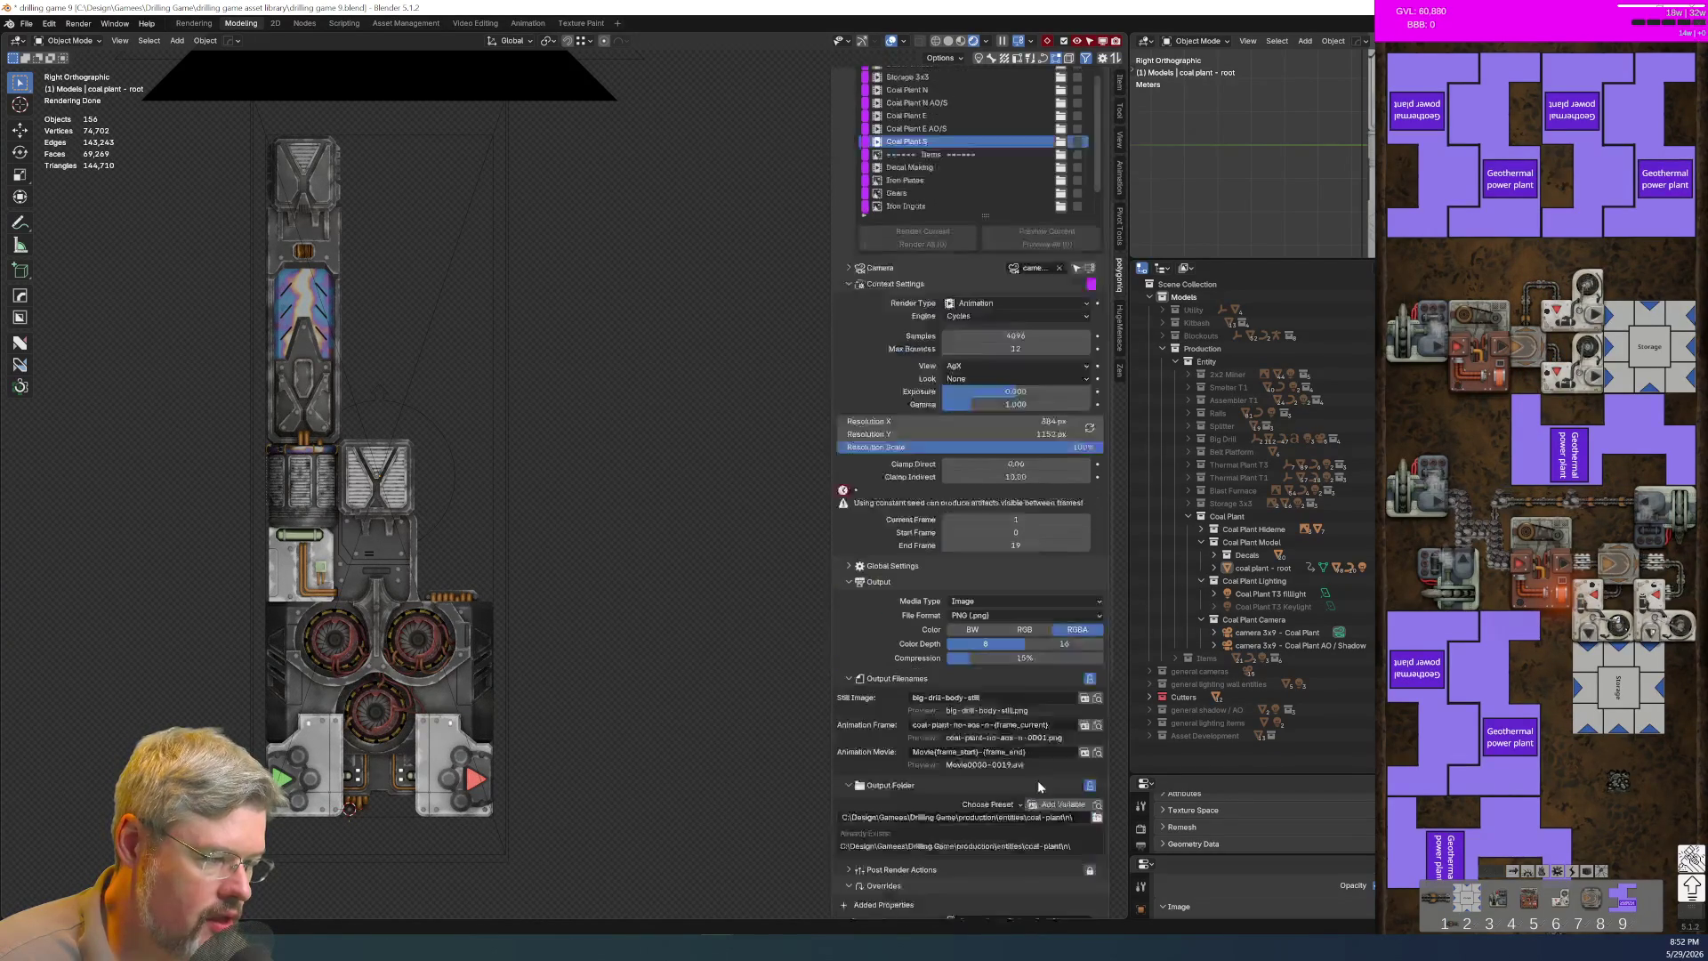
scroll(979, 783, down, 3)
scroll(1026, 712, down, 3)
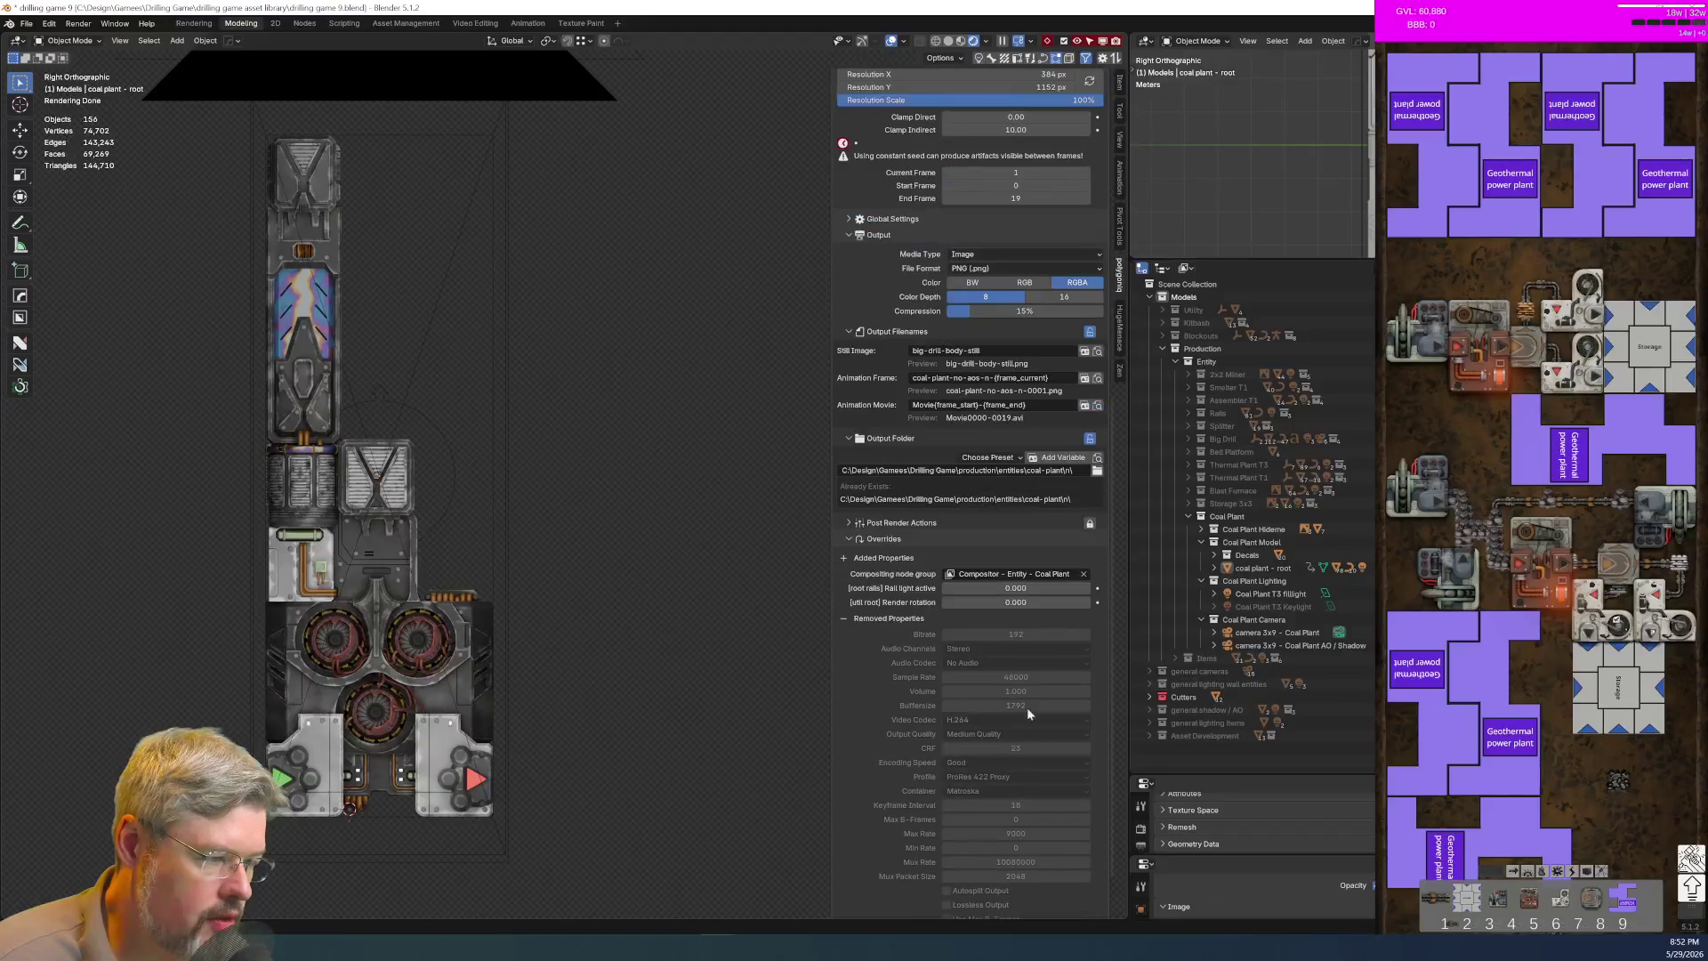
click(1017, 603)
text(p)
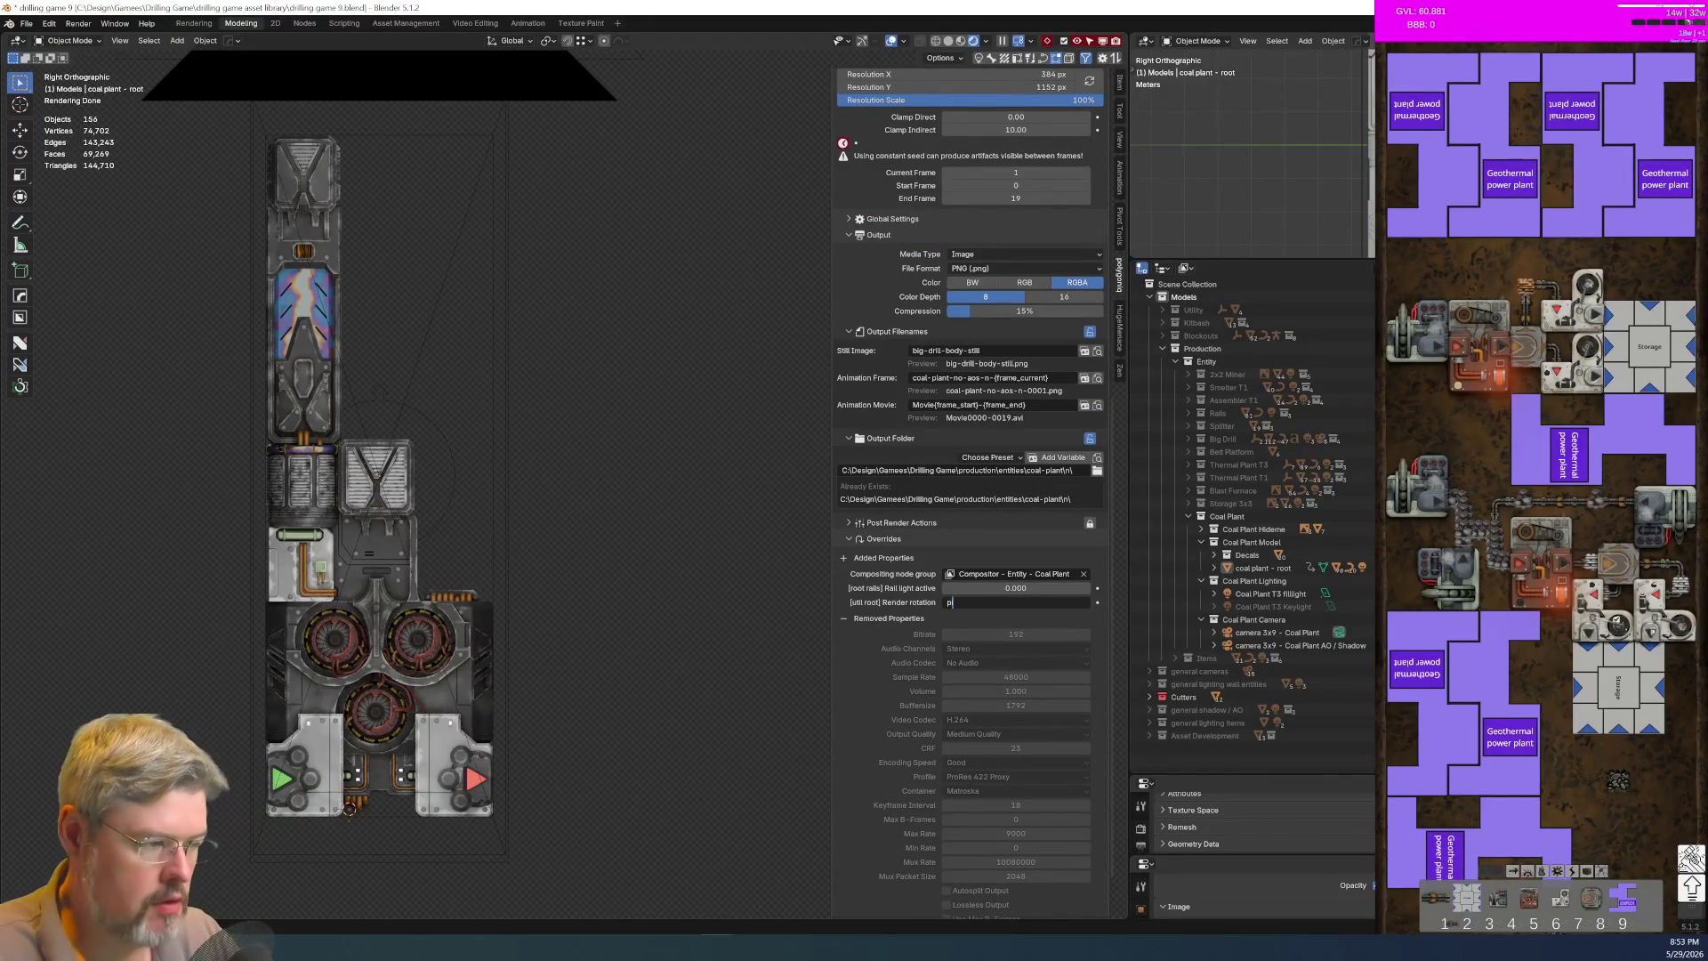
text(i)
key(Return)
Step: Change the frame filename to coal-plant-no-aos-s-{frame_current}
scroll(966, 499, up, 3)
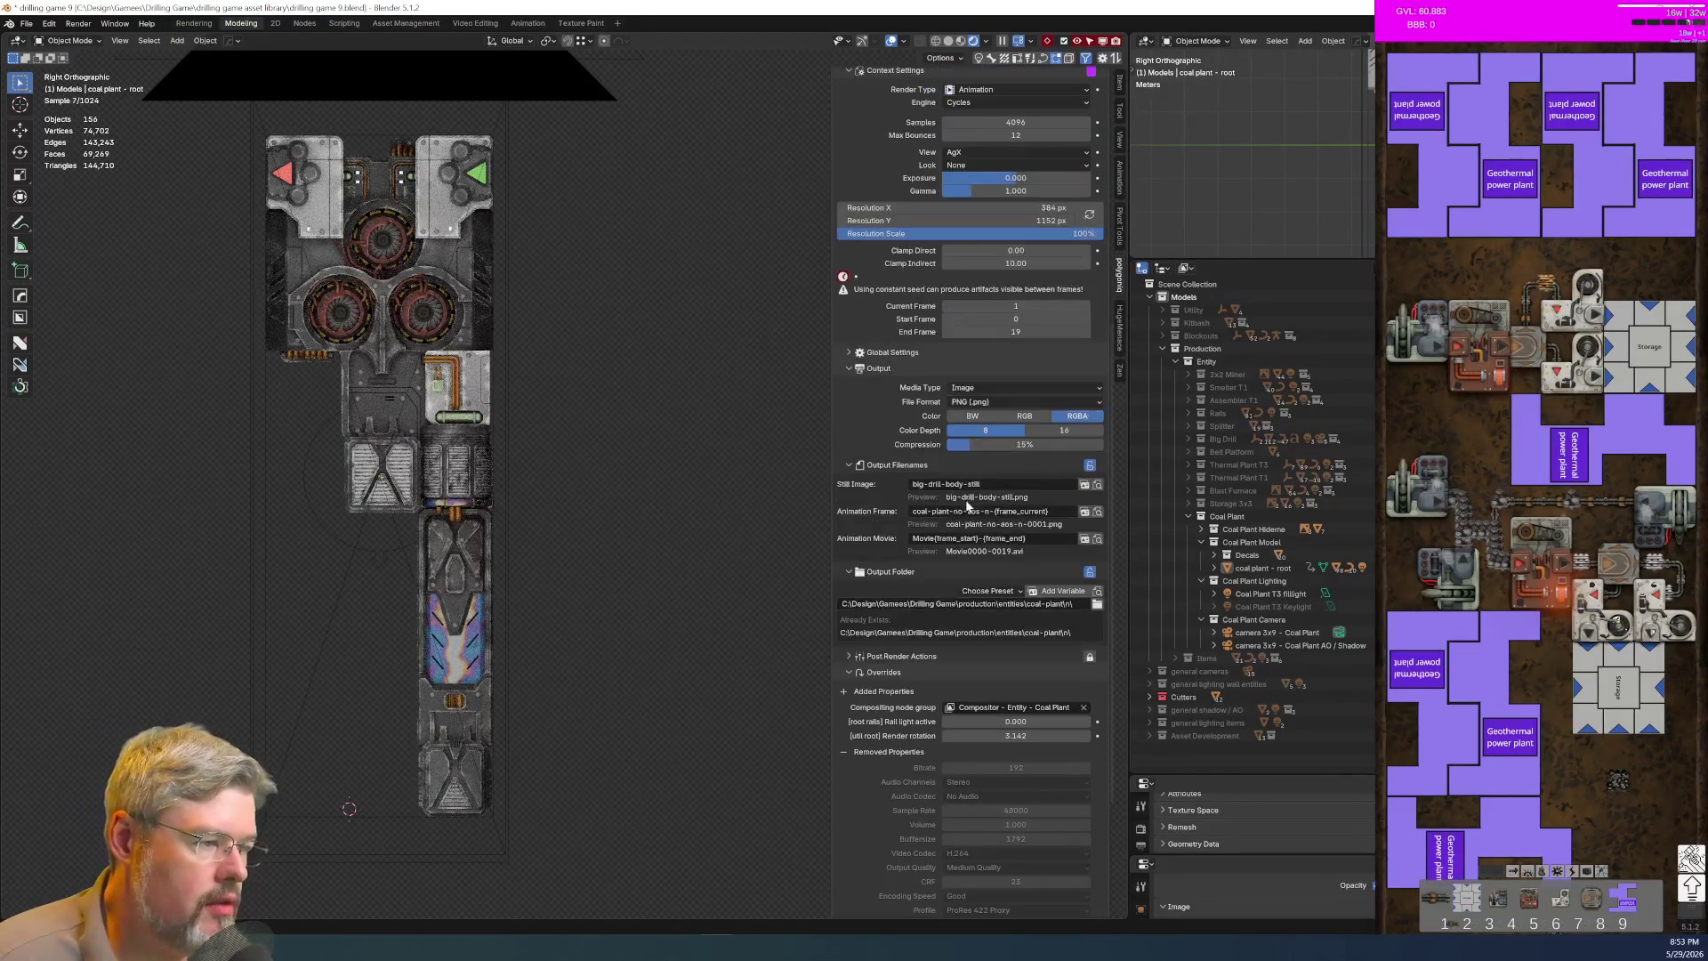
double_click(979, 510)
key(BackSpace)
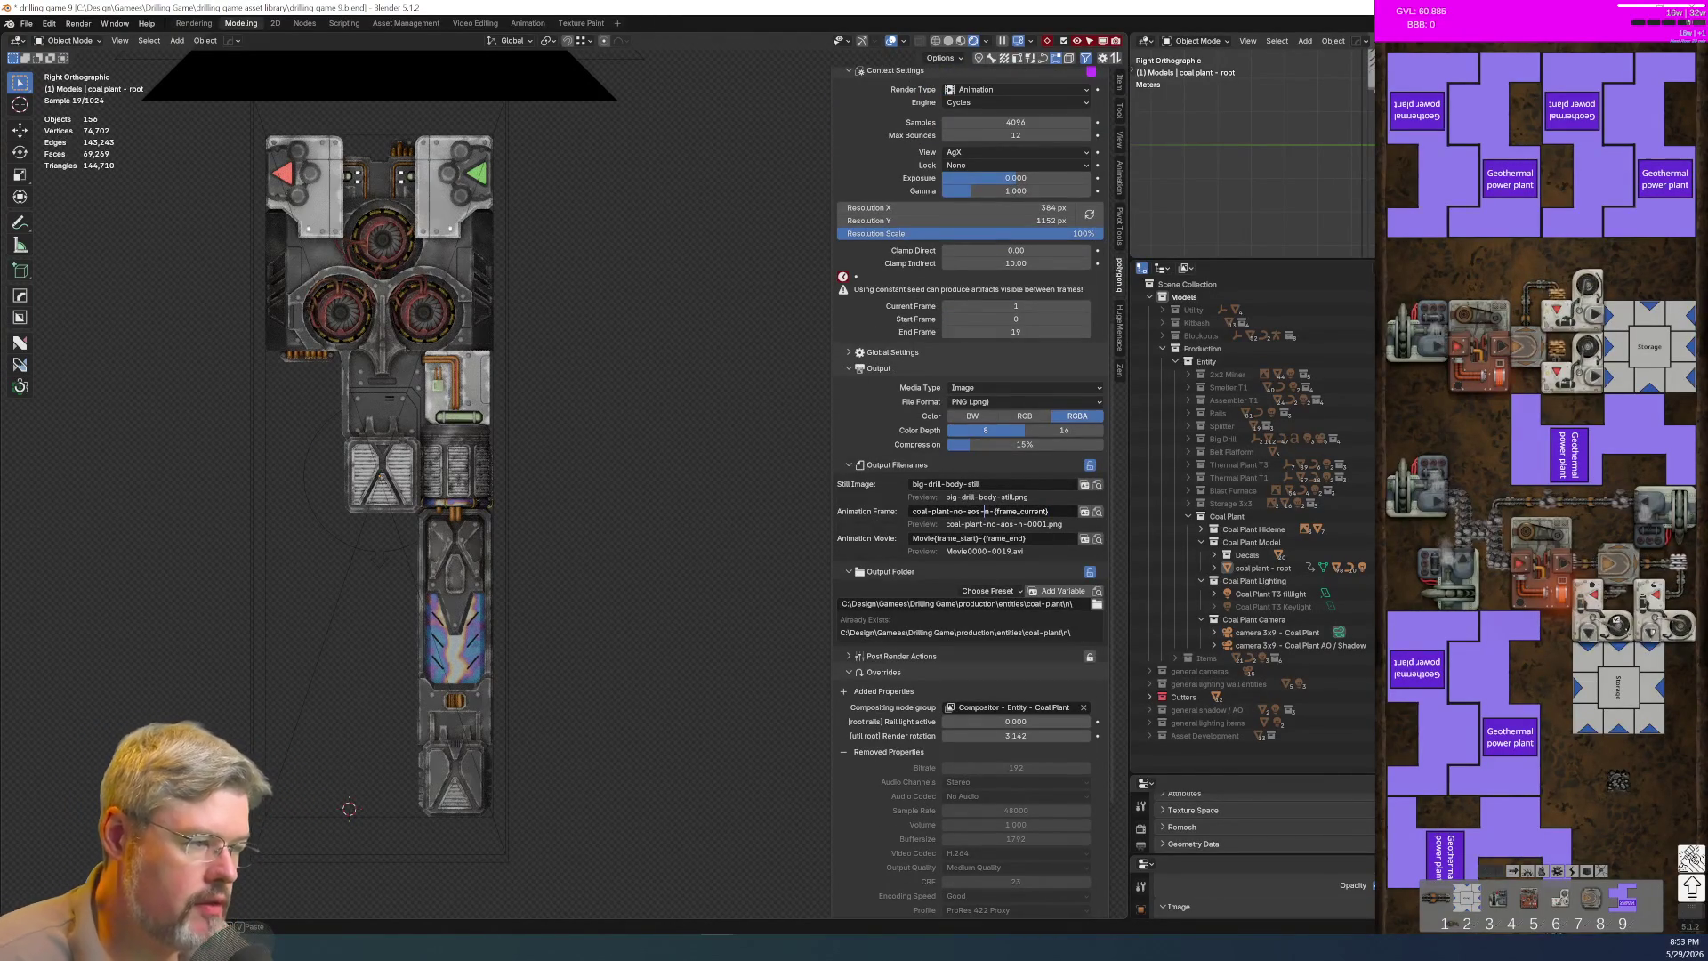
text(s)
Step: Set the output folder to the s folder under coal-plant
click(961, 603)
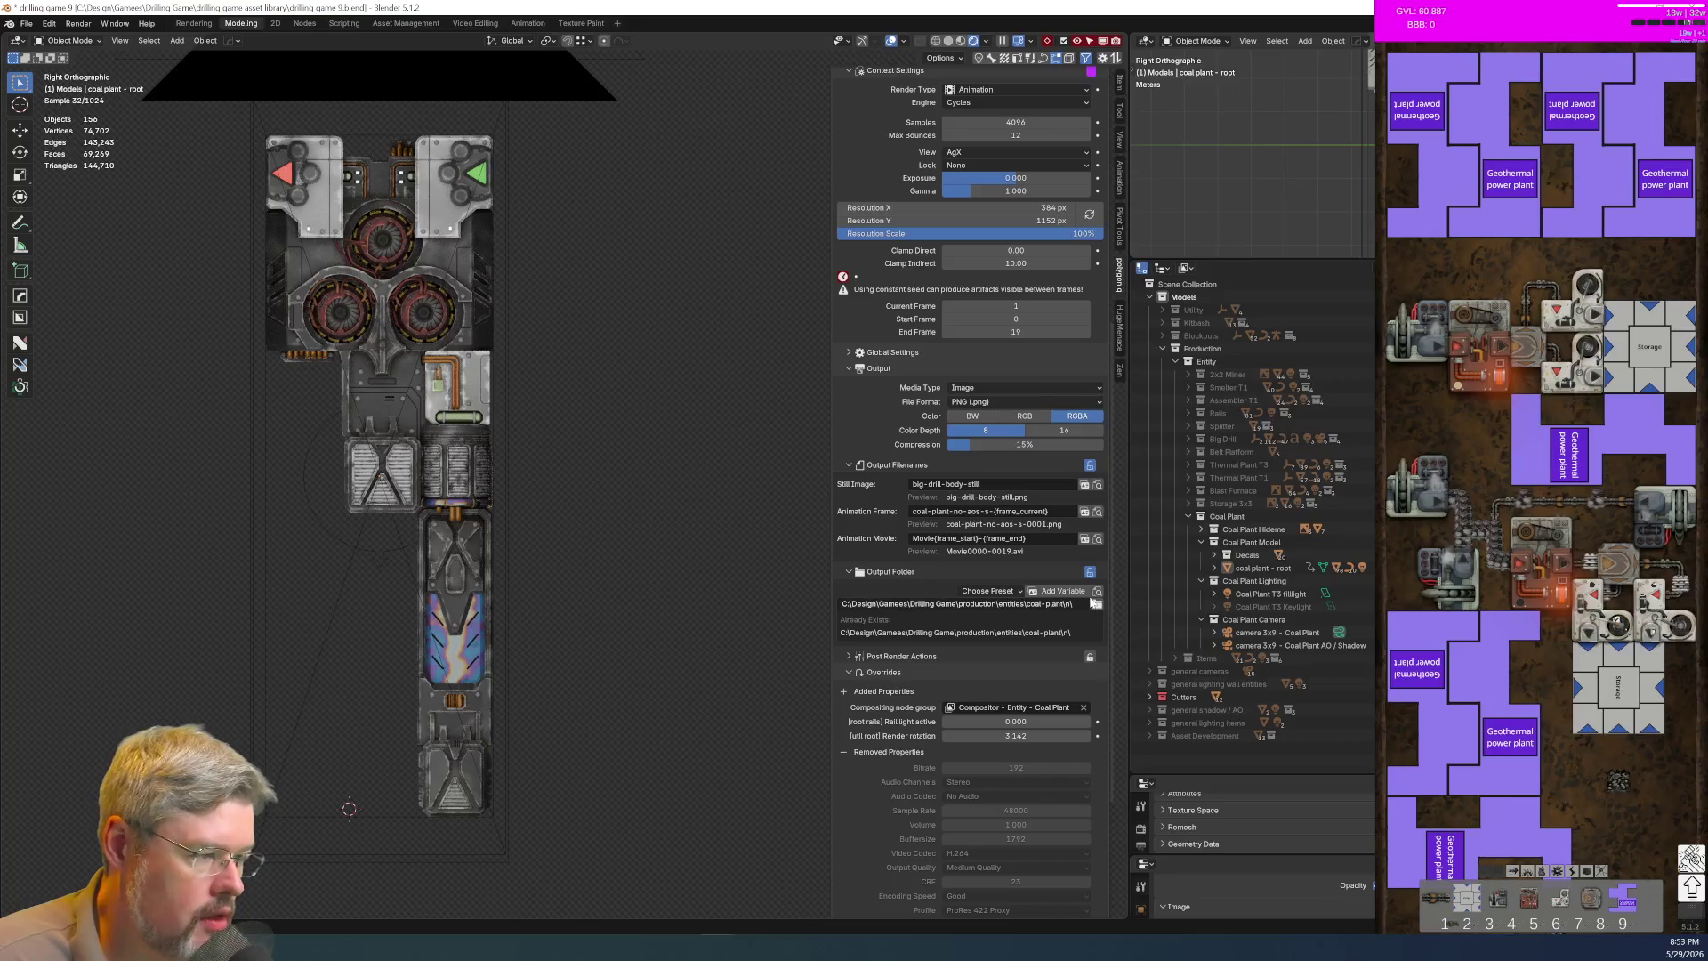
click(1096, 603)
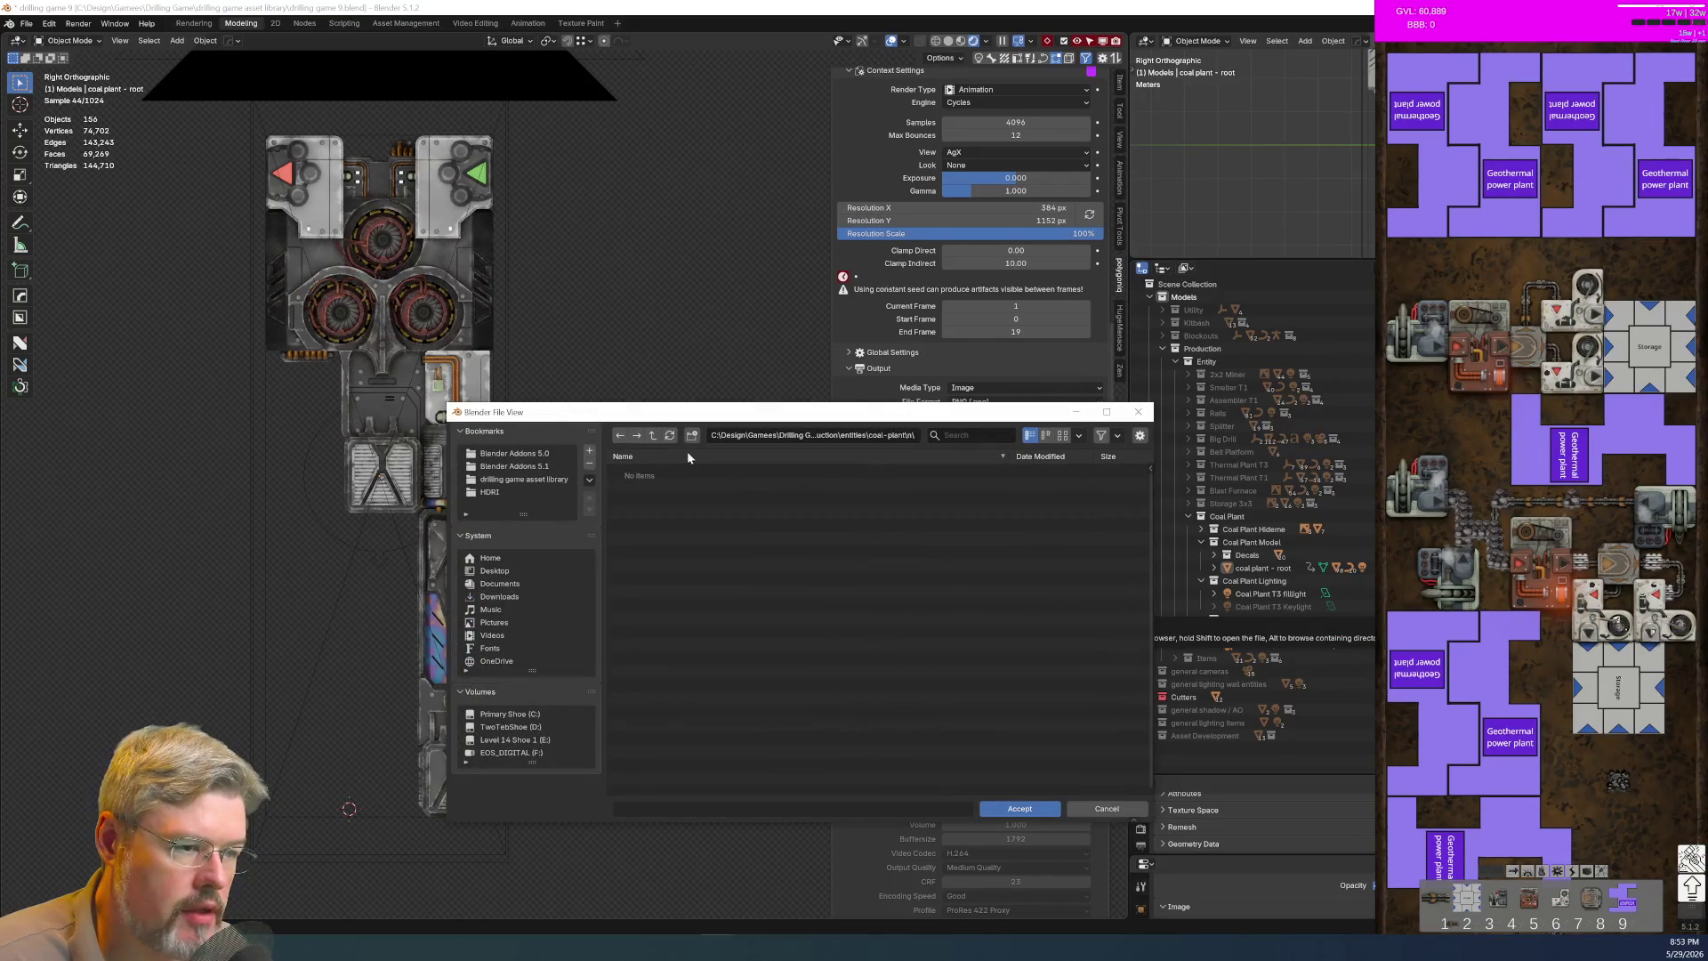
click(654, 436)
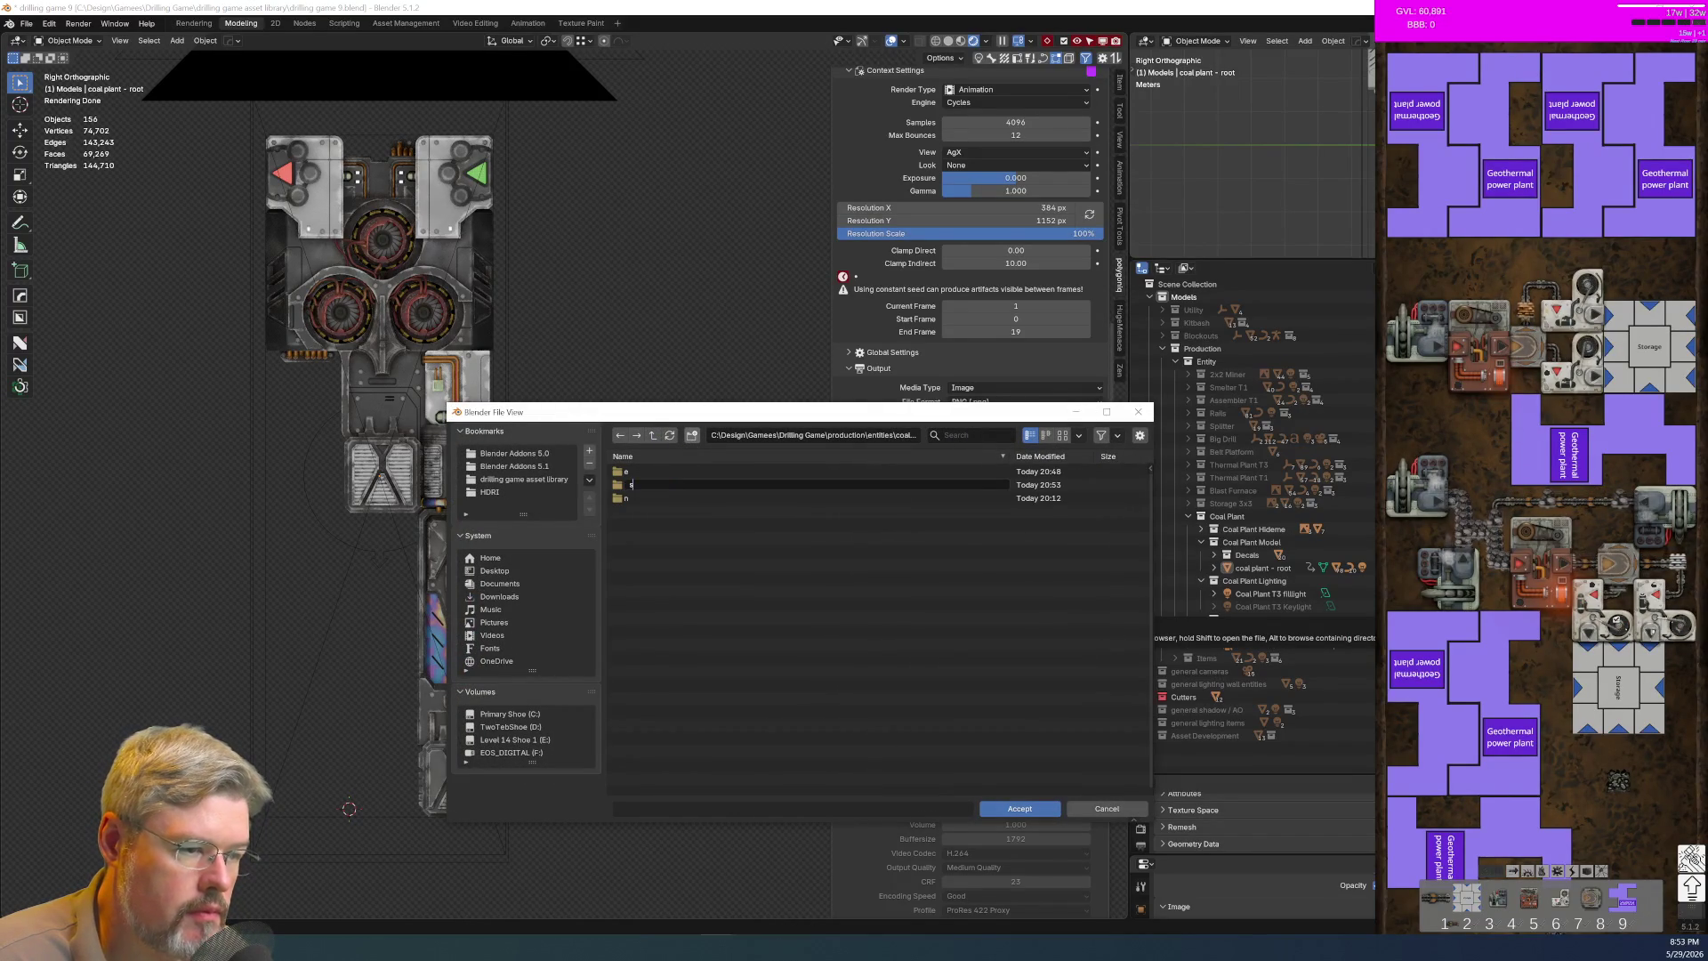
click(701, 498)
click(1020, 809)
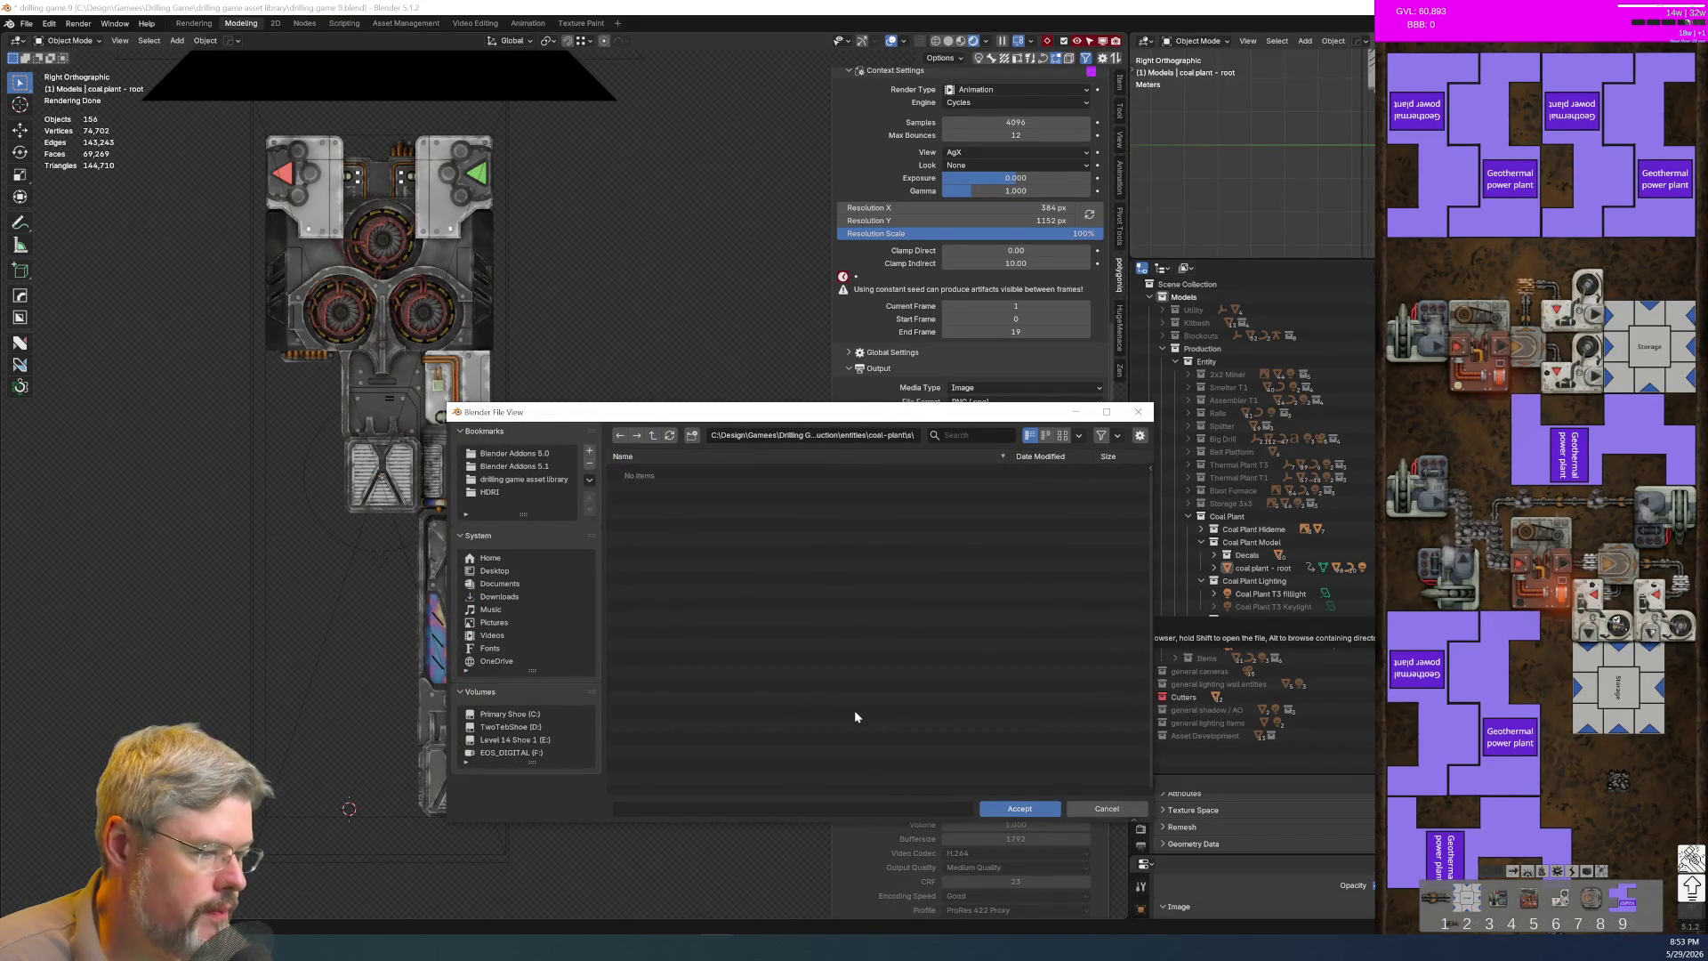
click(1020, 809)
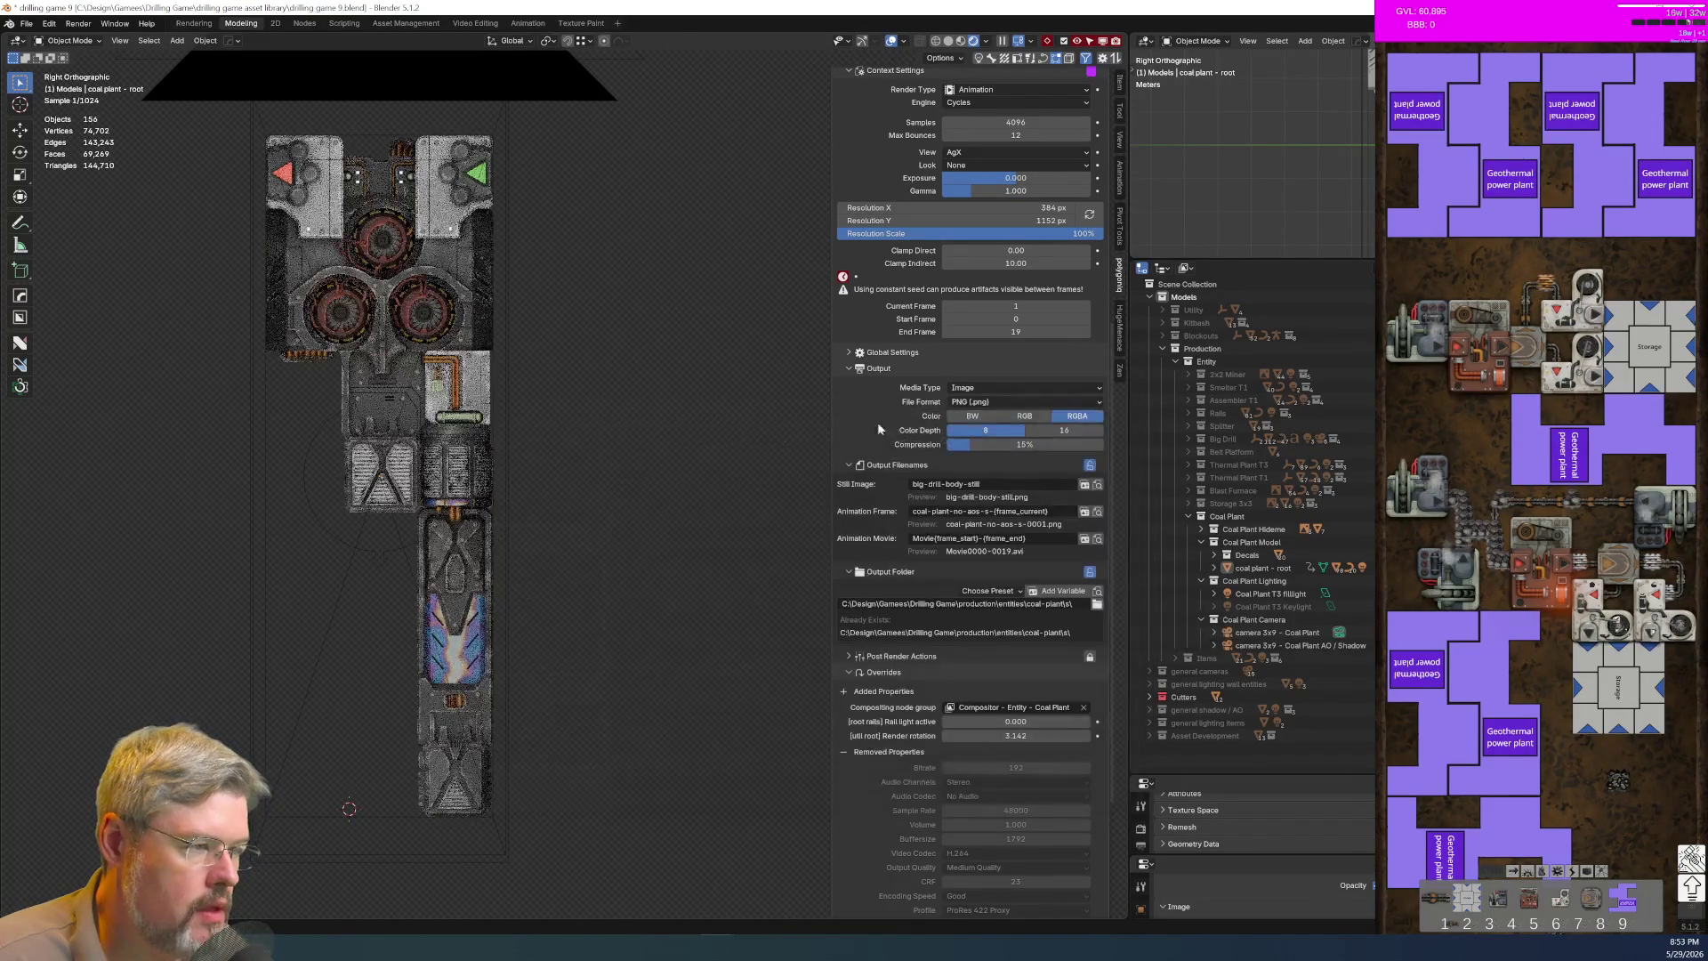
scroll(877, 421, up, 5)
scroll(951, 397, up, 6)
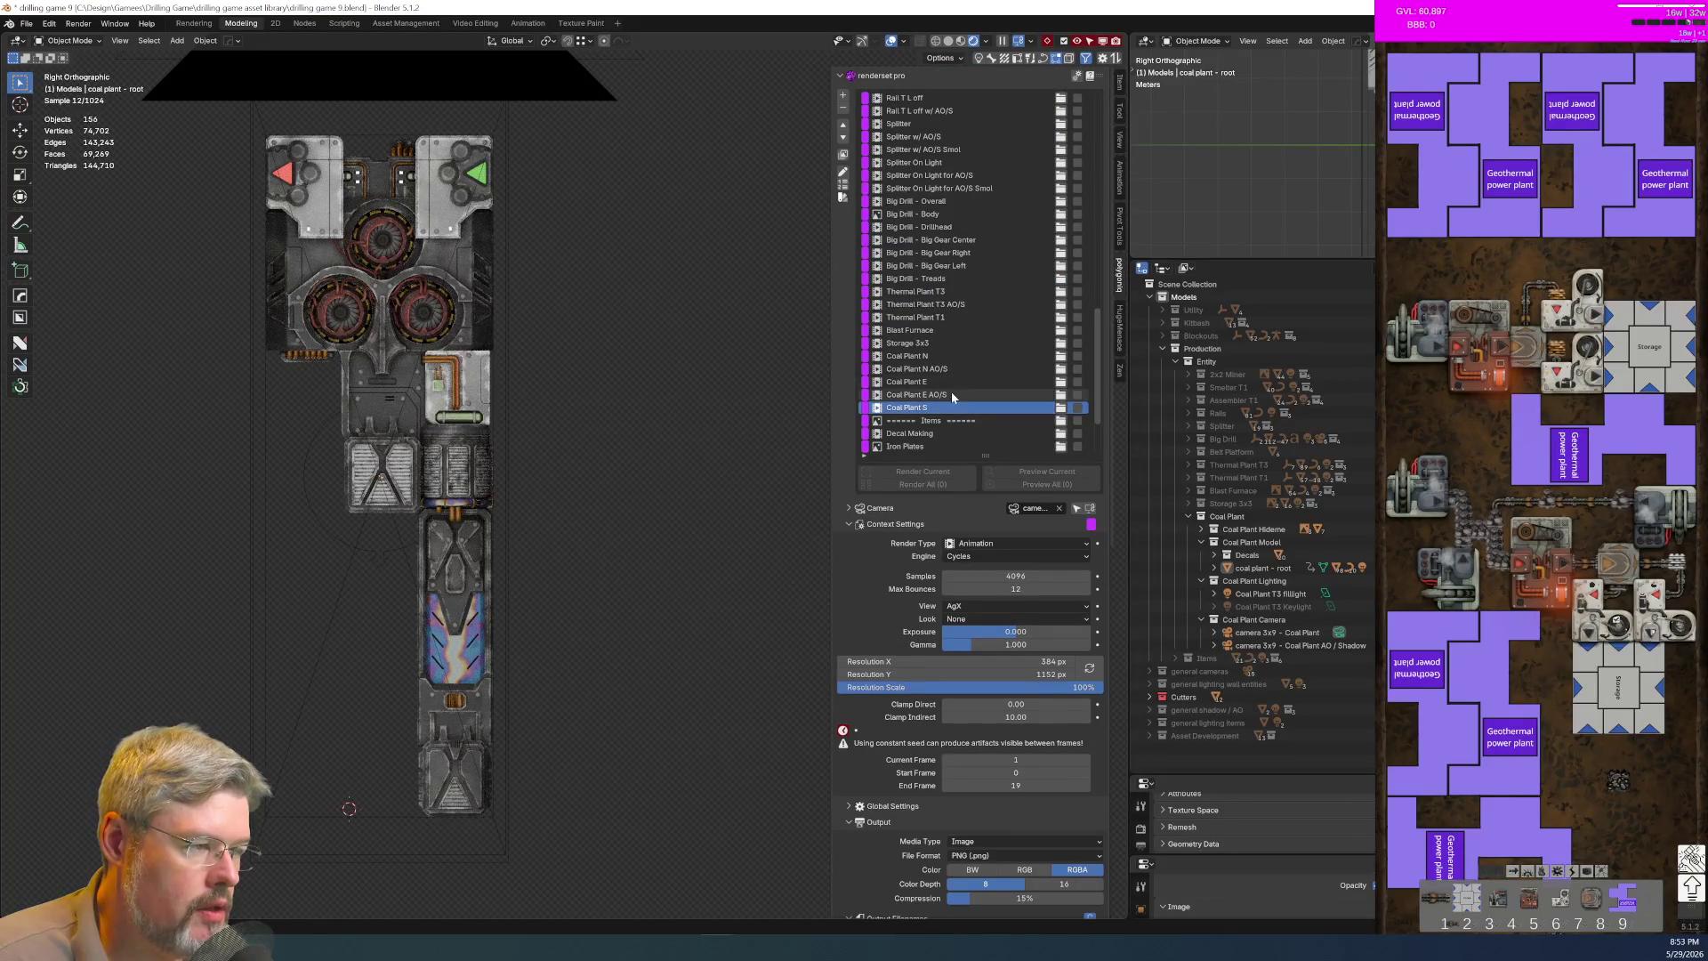
Step: Duplicate Coal Plant N AO/S as Coal Plant S AO/S and move it down three places
click(943, 369)
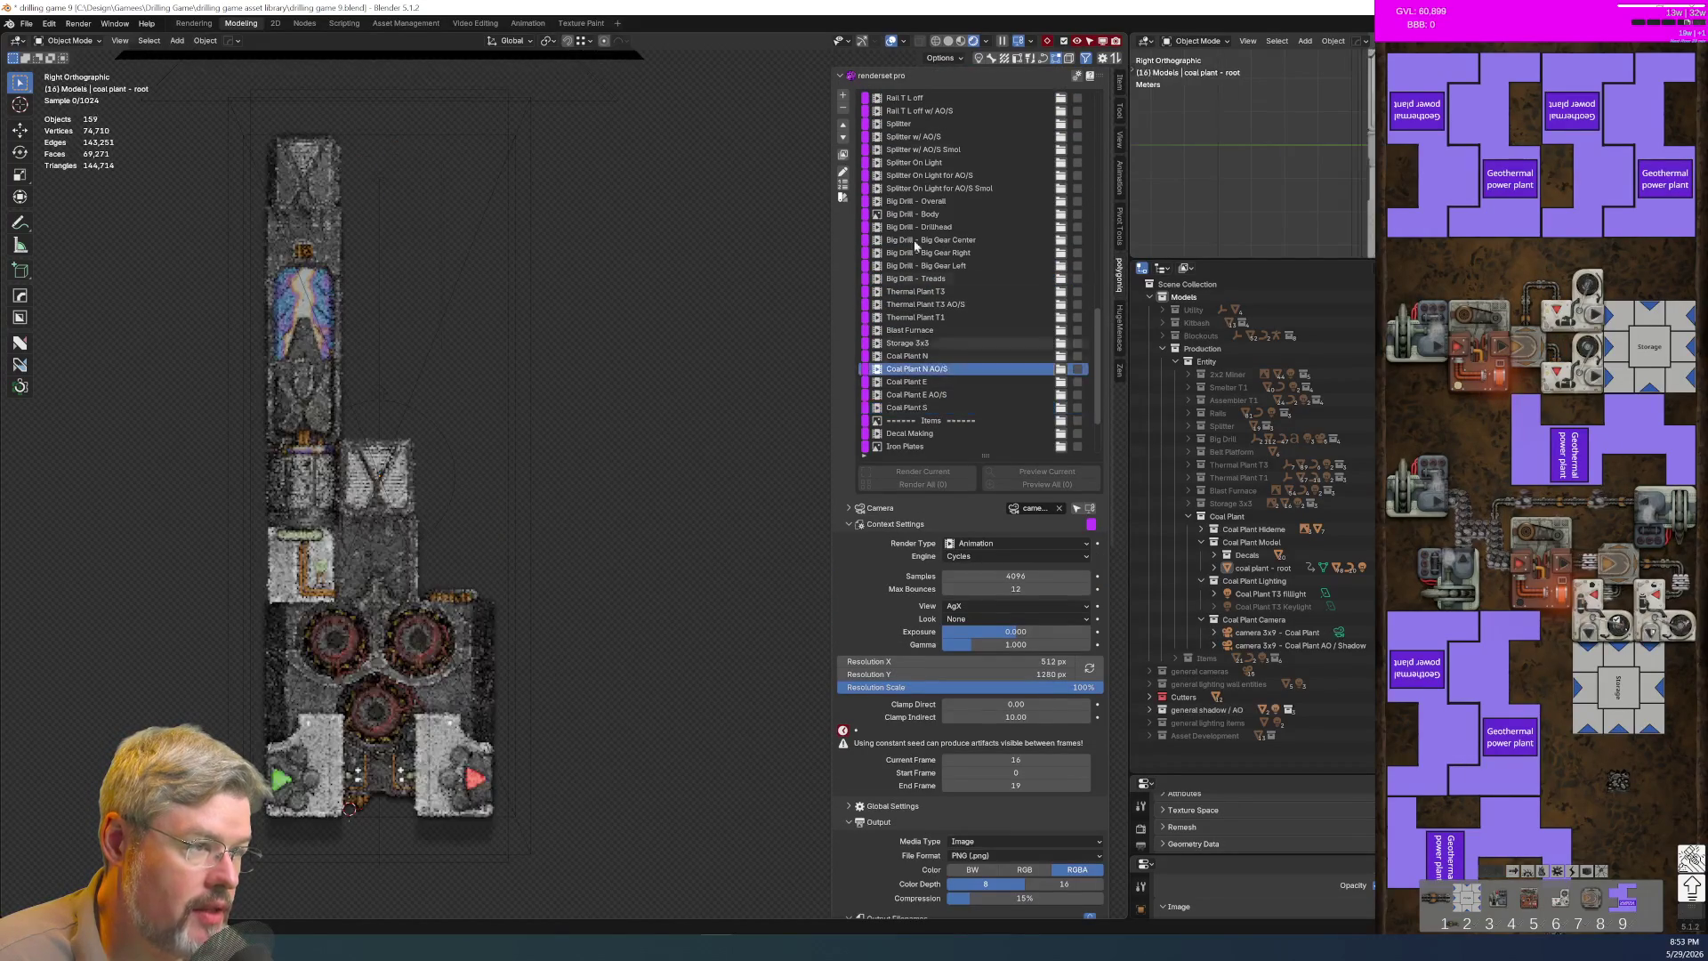
click(843, 96)
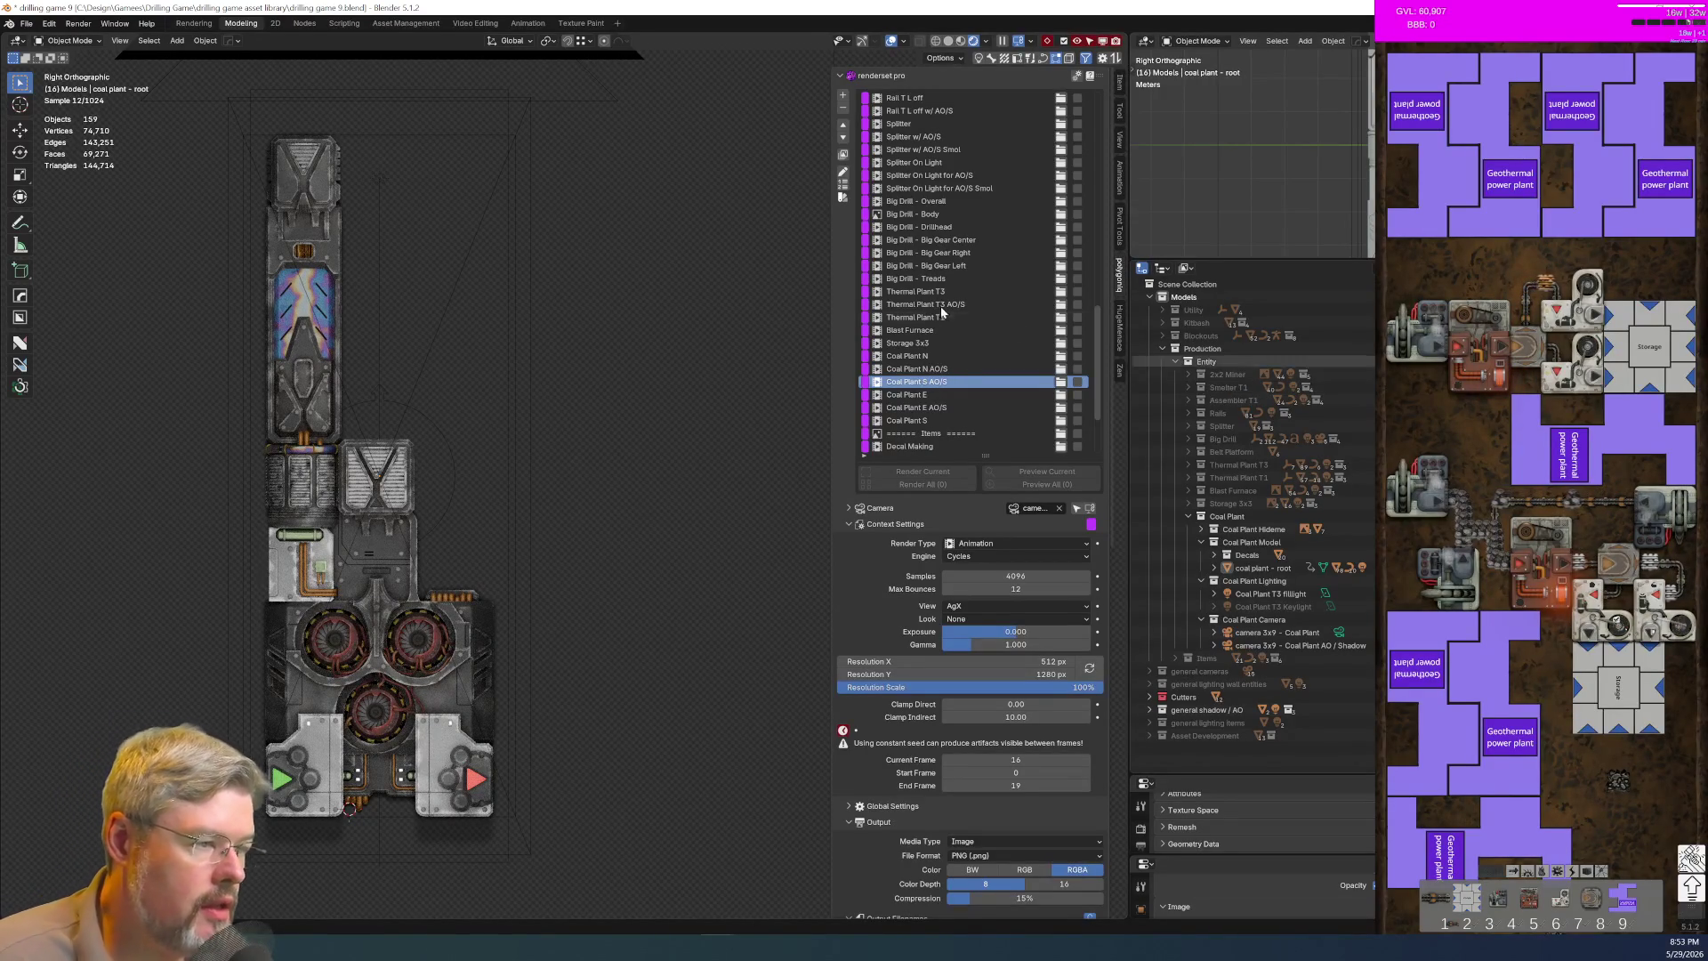
text(S)
key(Return)
click(843, 138)
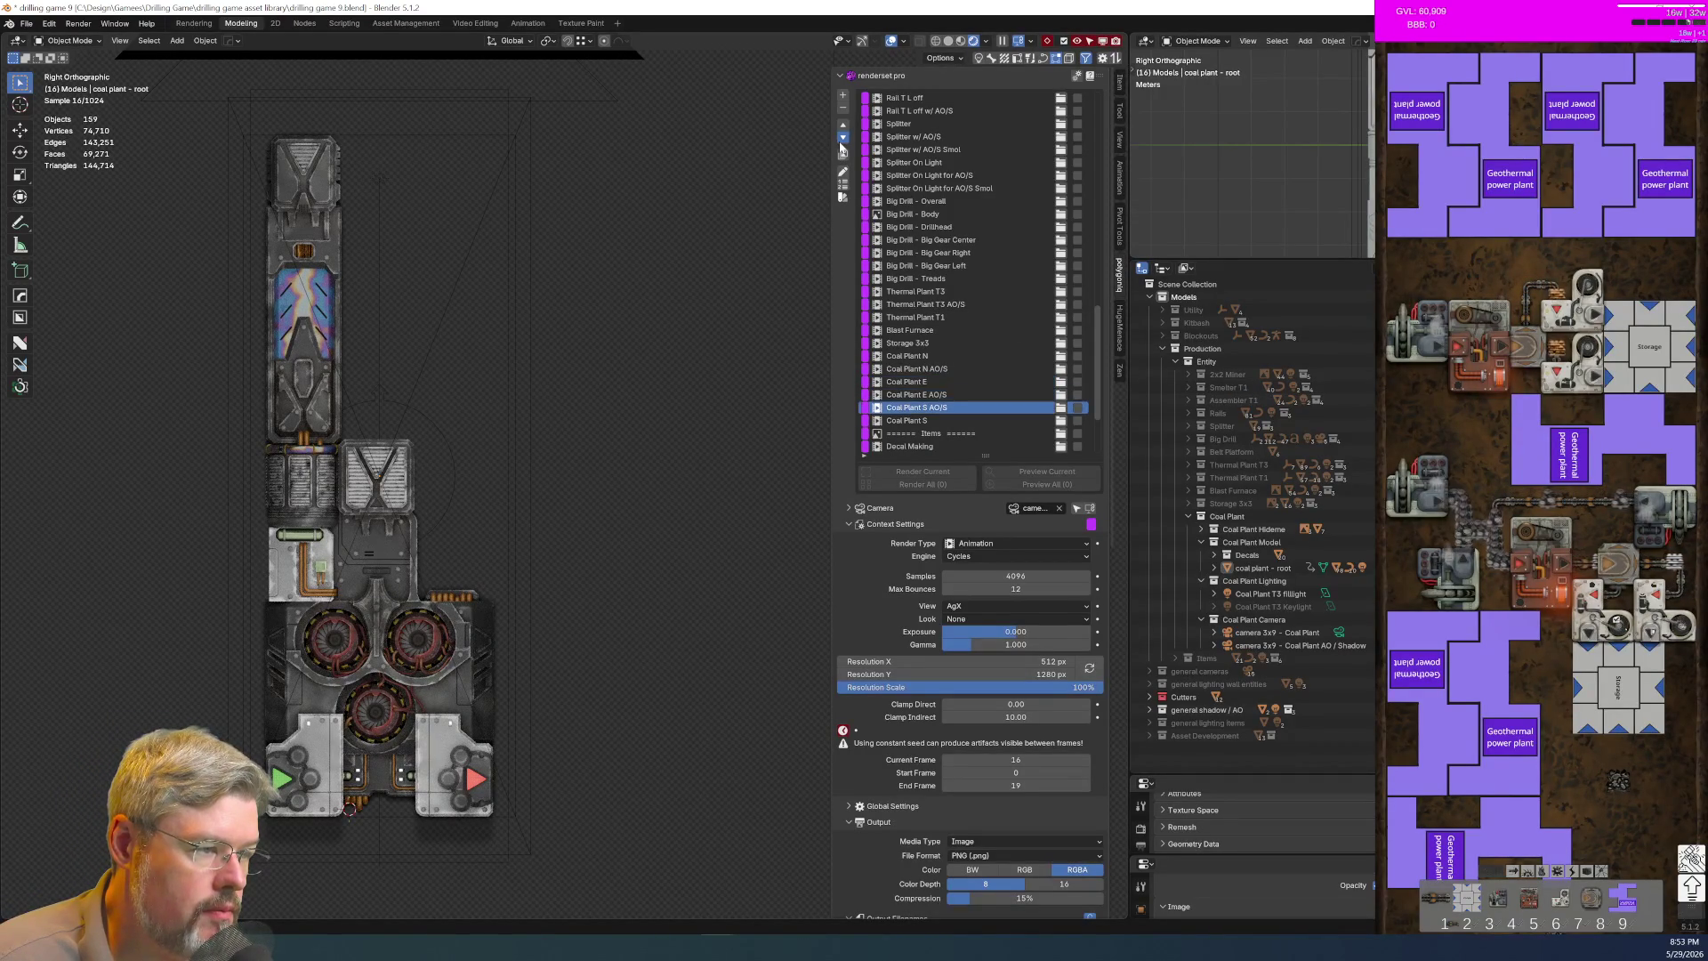
click(843, 137)
click(843, 138)
Step: Set Coal Plant S AO/S's render rotation to pi (3.142)
scroll(931, 688, down, 4)
scroll(931, 688, down, 6)
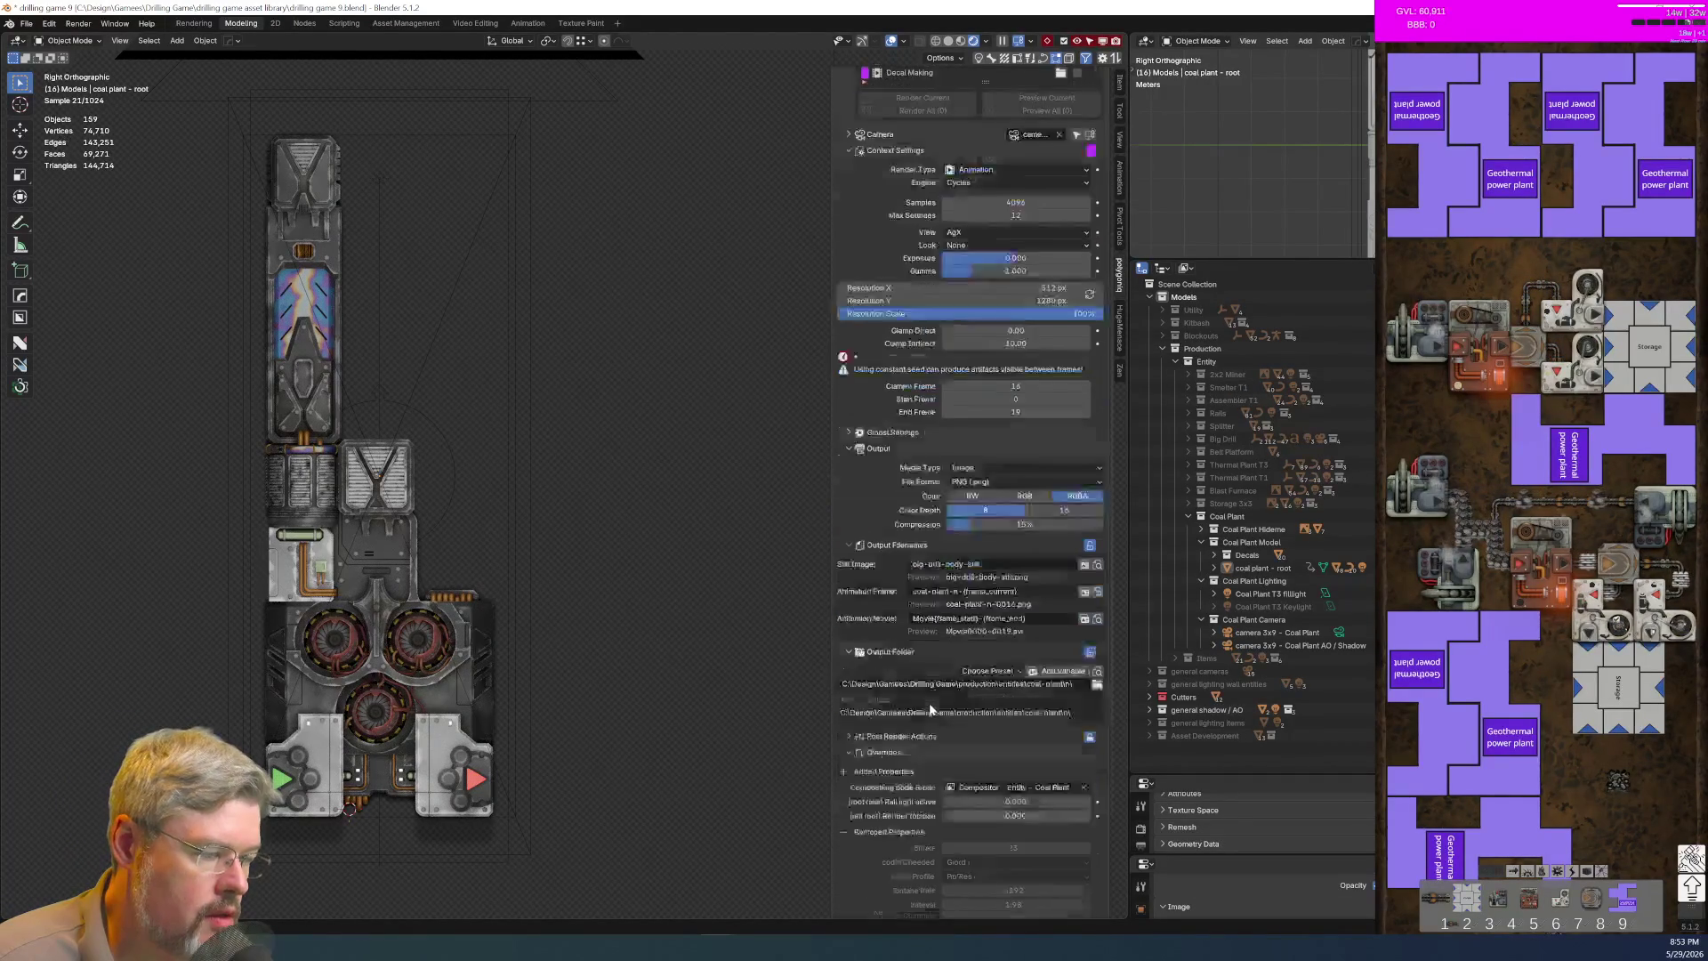
click(1015, 709)
text(p)
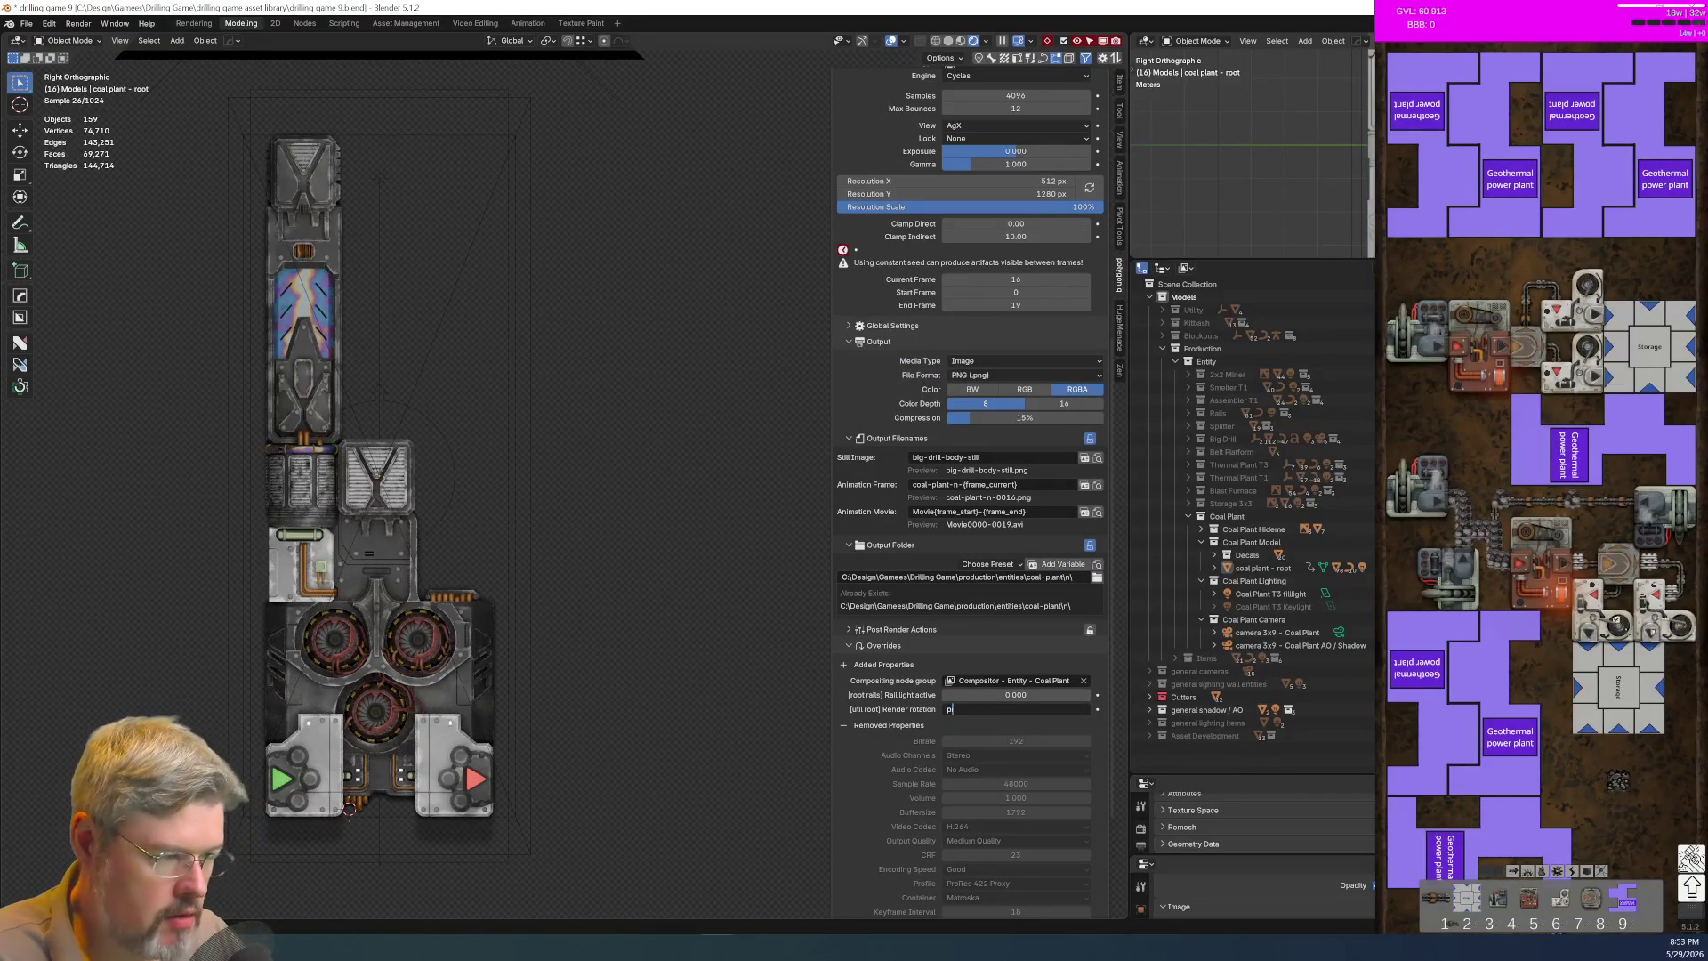
text(i)
key(Return)
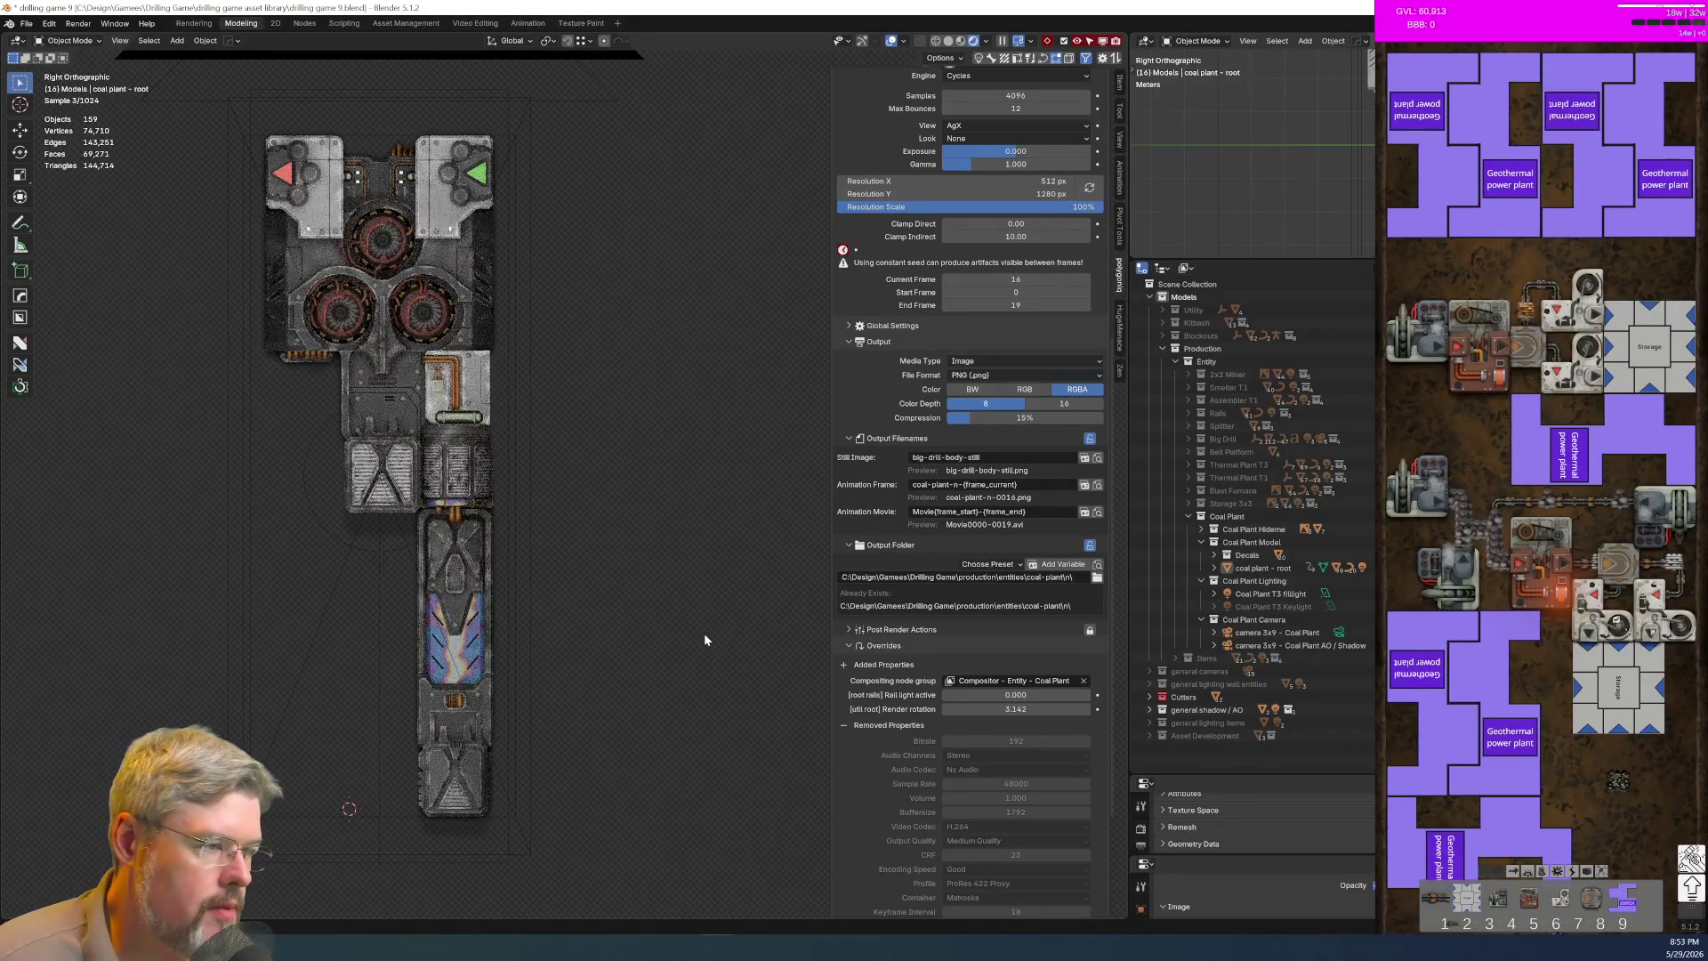
Step: Name frames coal-plant-s-{frame_current} and set the output folder to coal-plant\s
double_click(958, 488)
text(s)
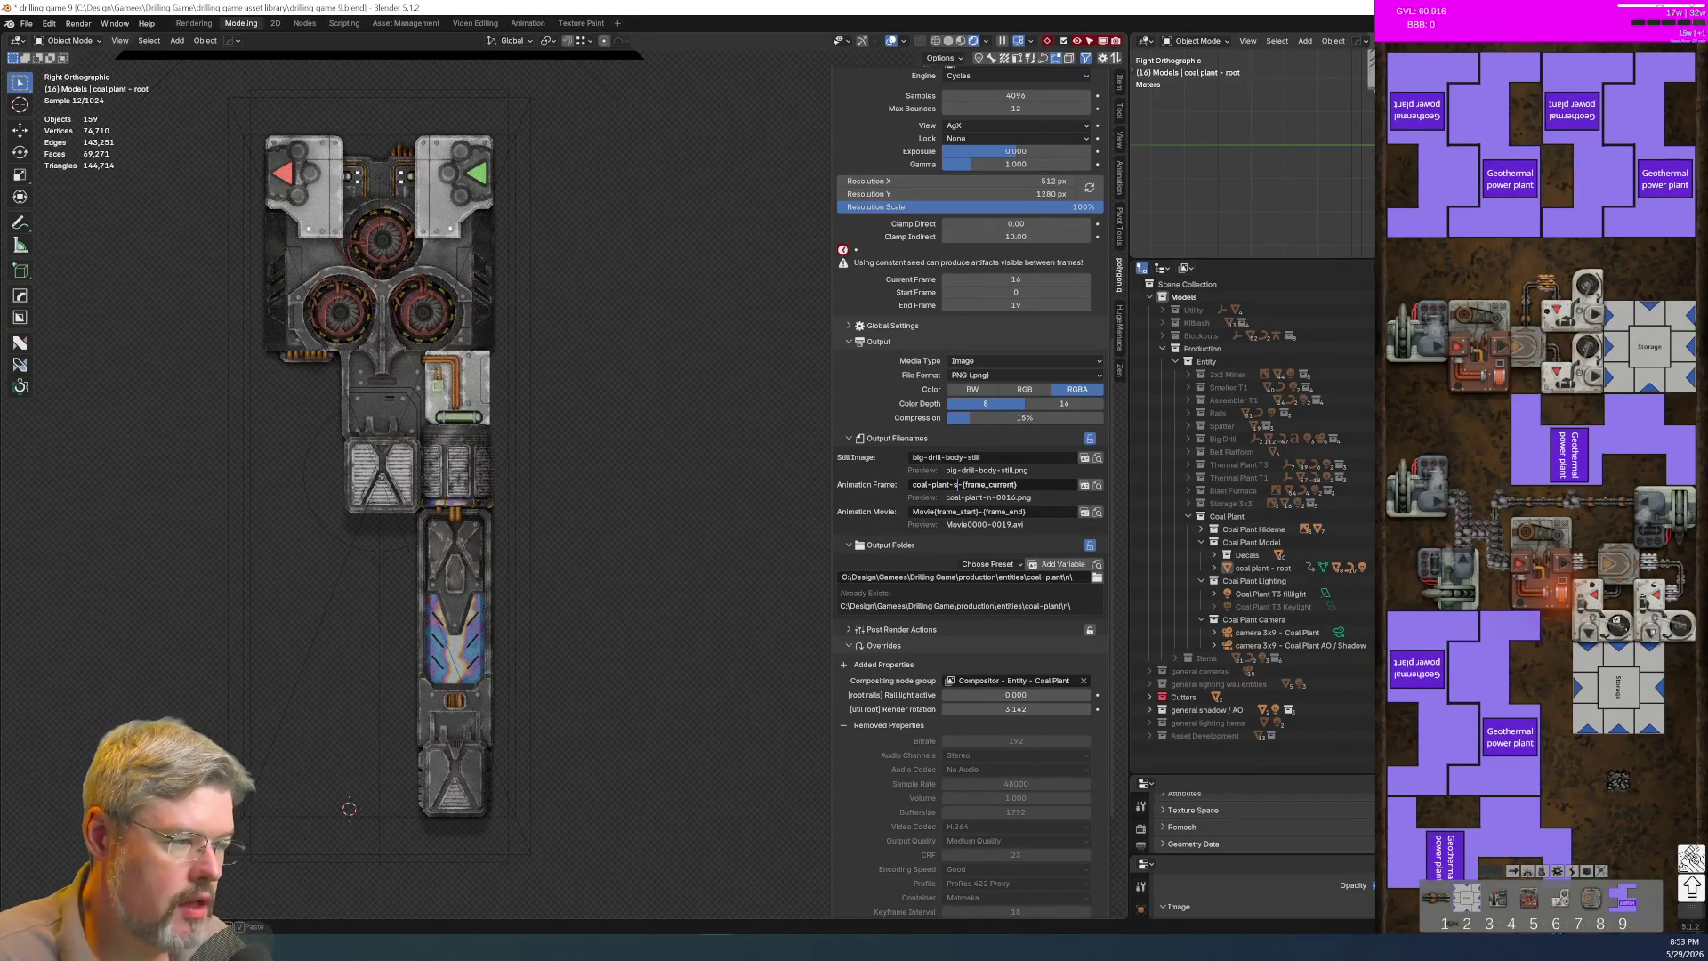
click(1097, 577)
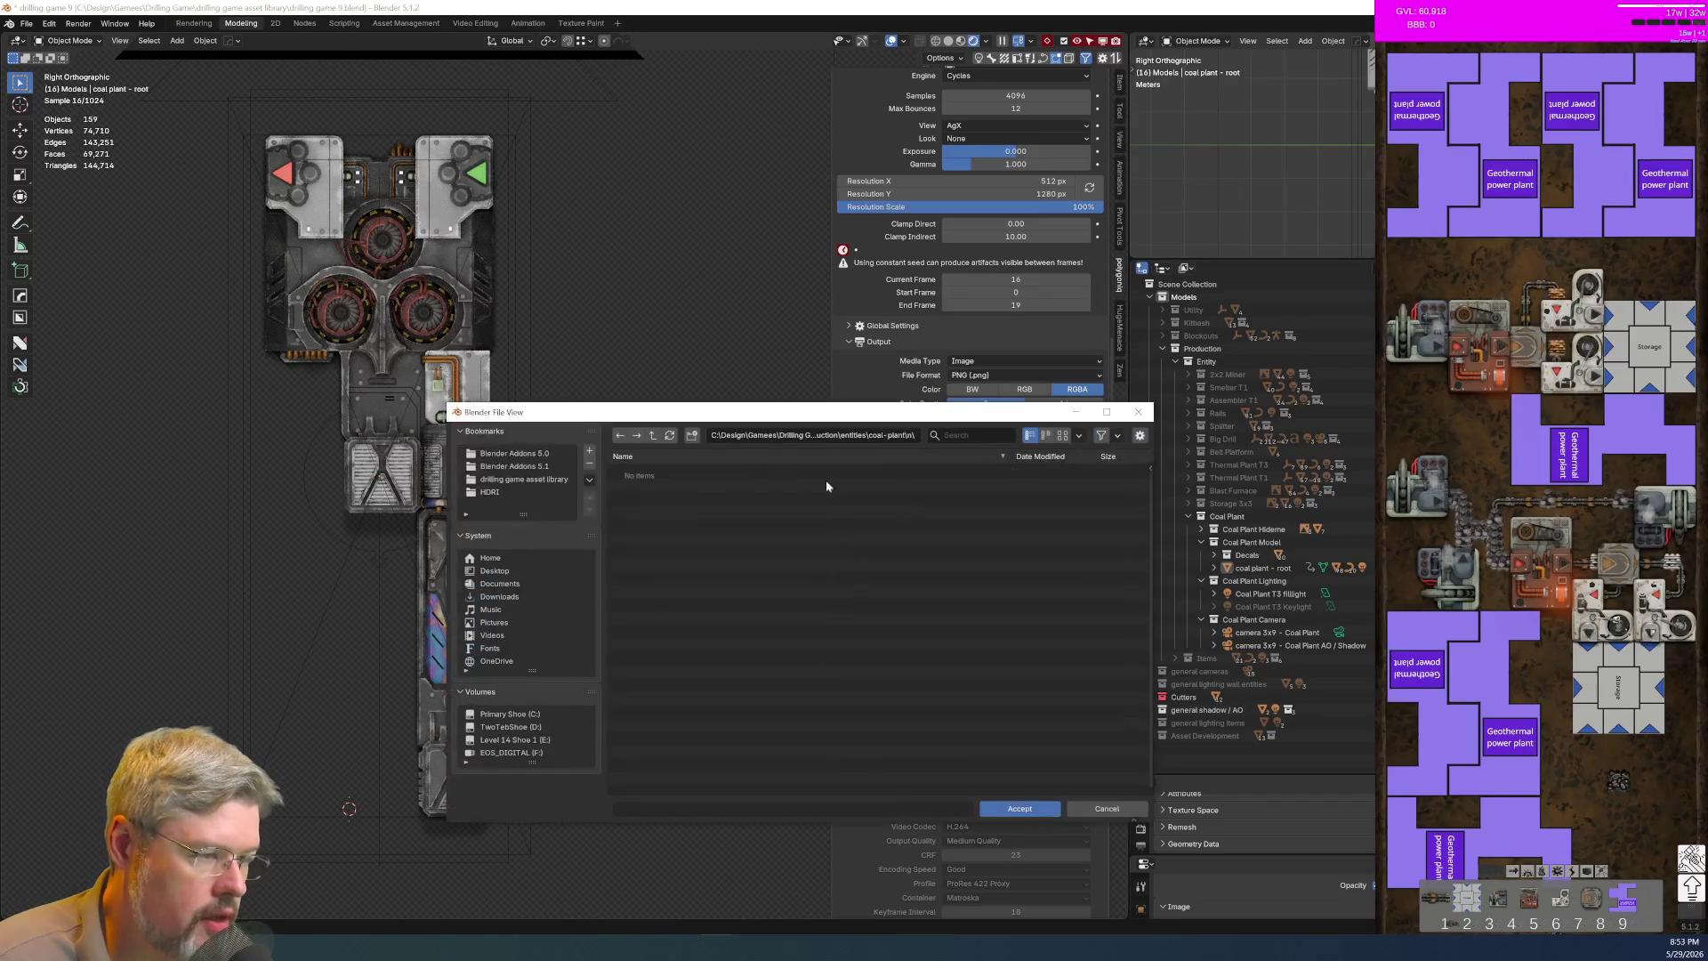
click(649, 435)
double_click(644, 499)
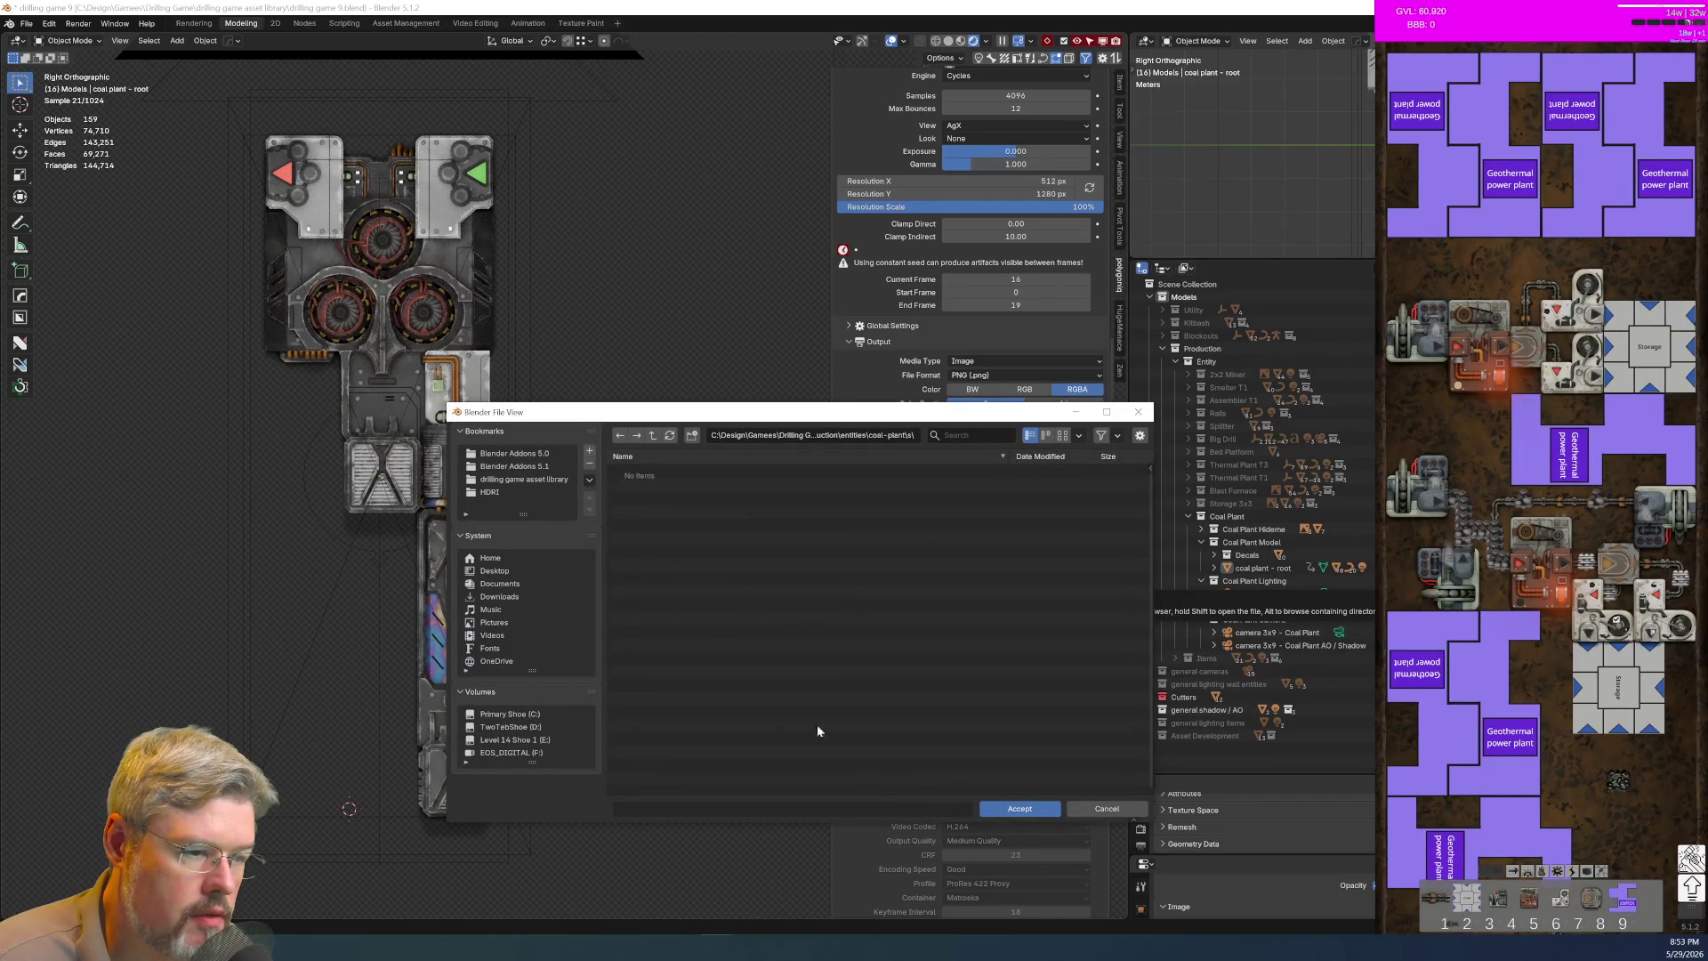
click(1012, 807)
Step: Review Coal Plant S AO/S, Coal Plant S and Coal Plant E AO/S, ending on Coal Plant E at 1152 × 384
scroll(933, 495, up, 10)
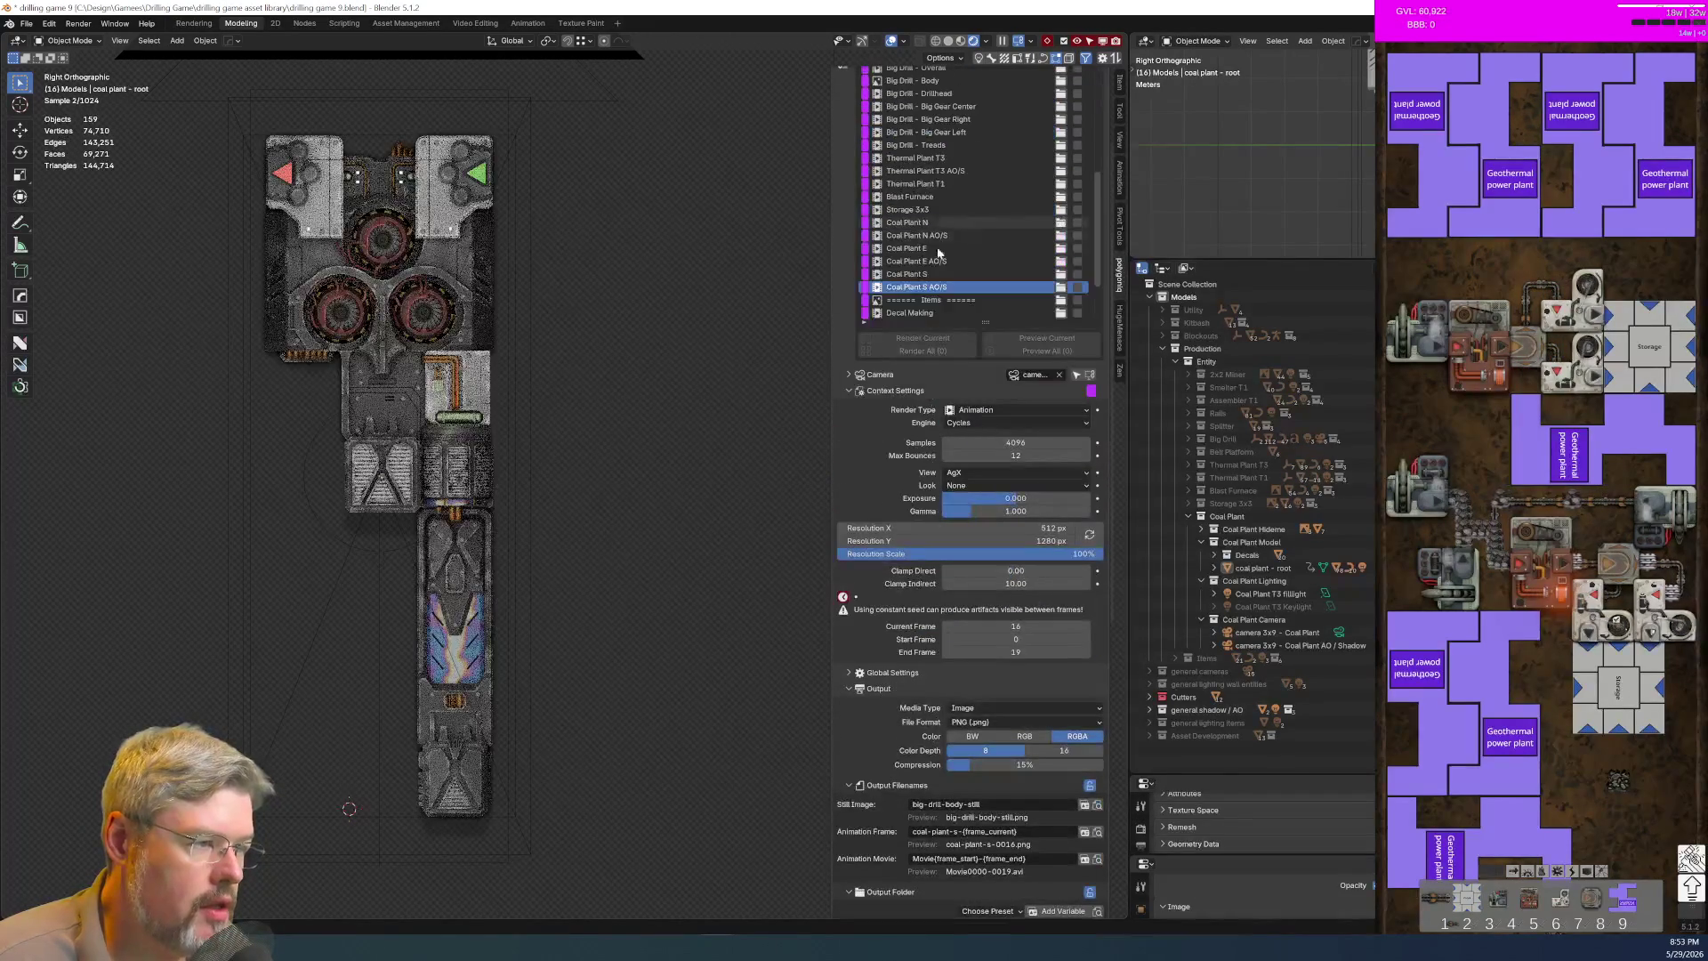
click(934, 286)
click(934, 273)
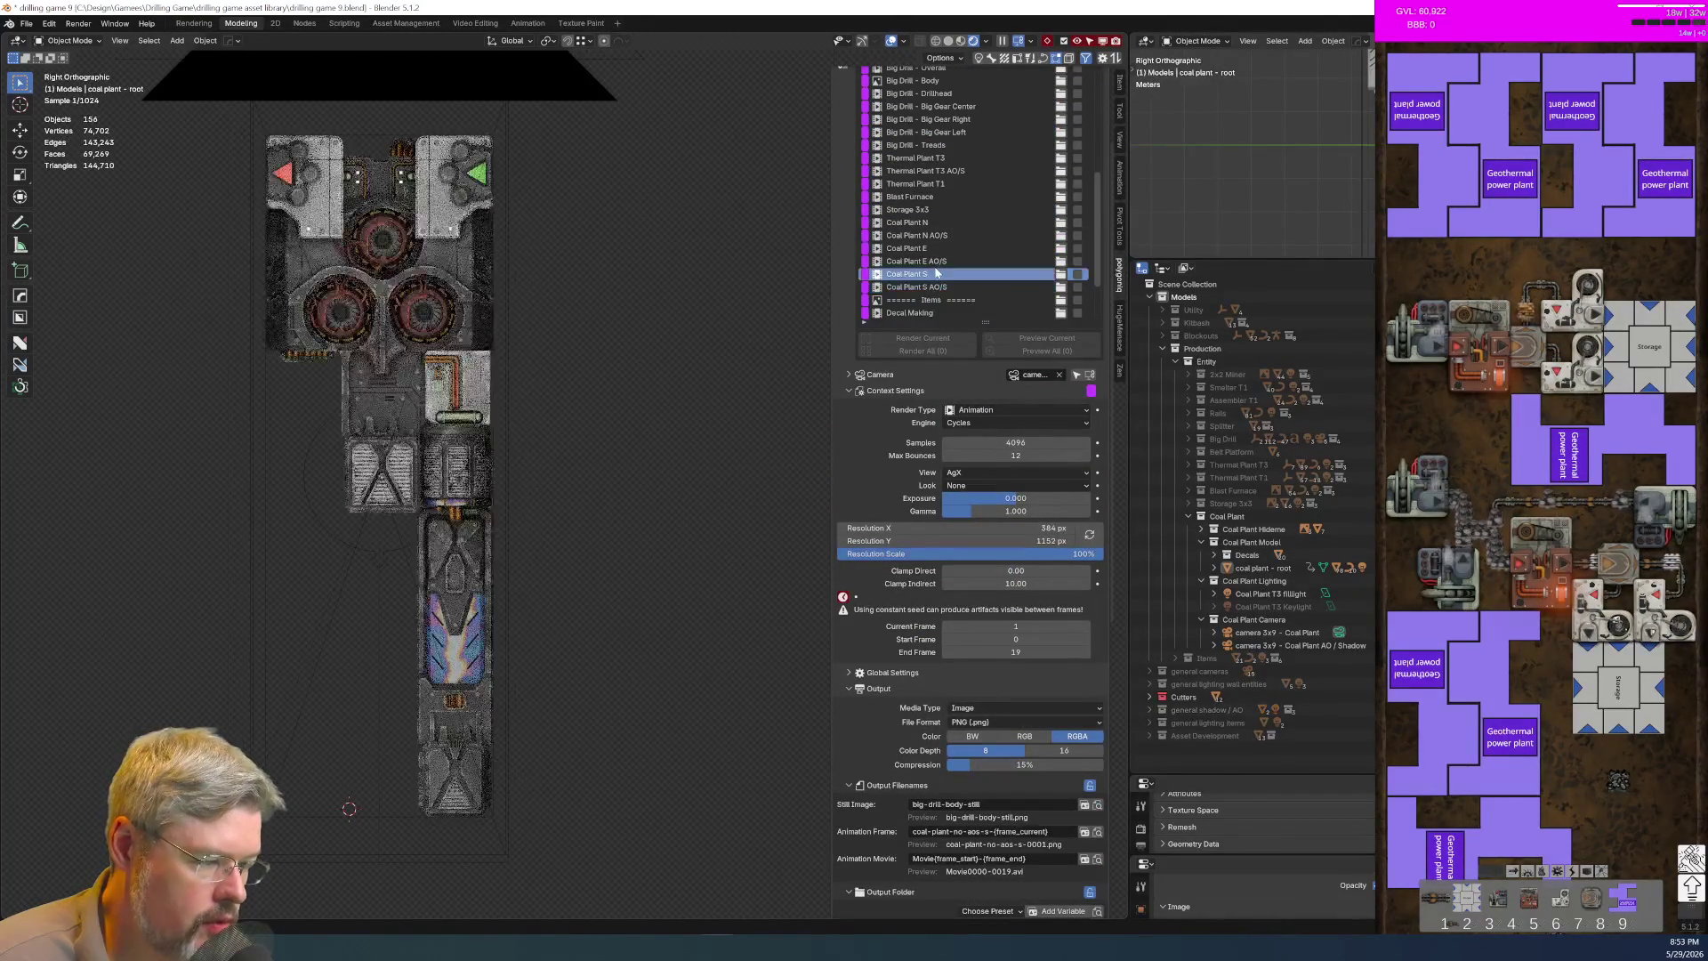
click(941, 262)
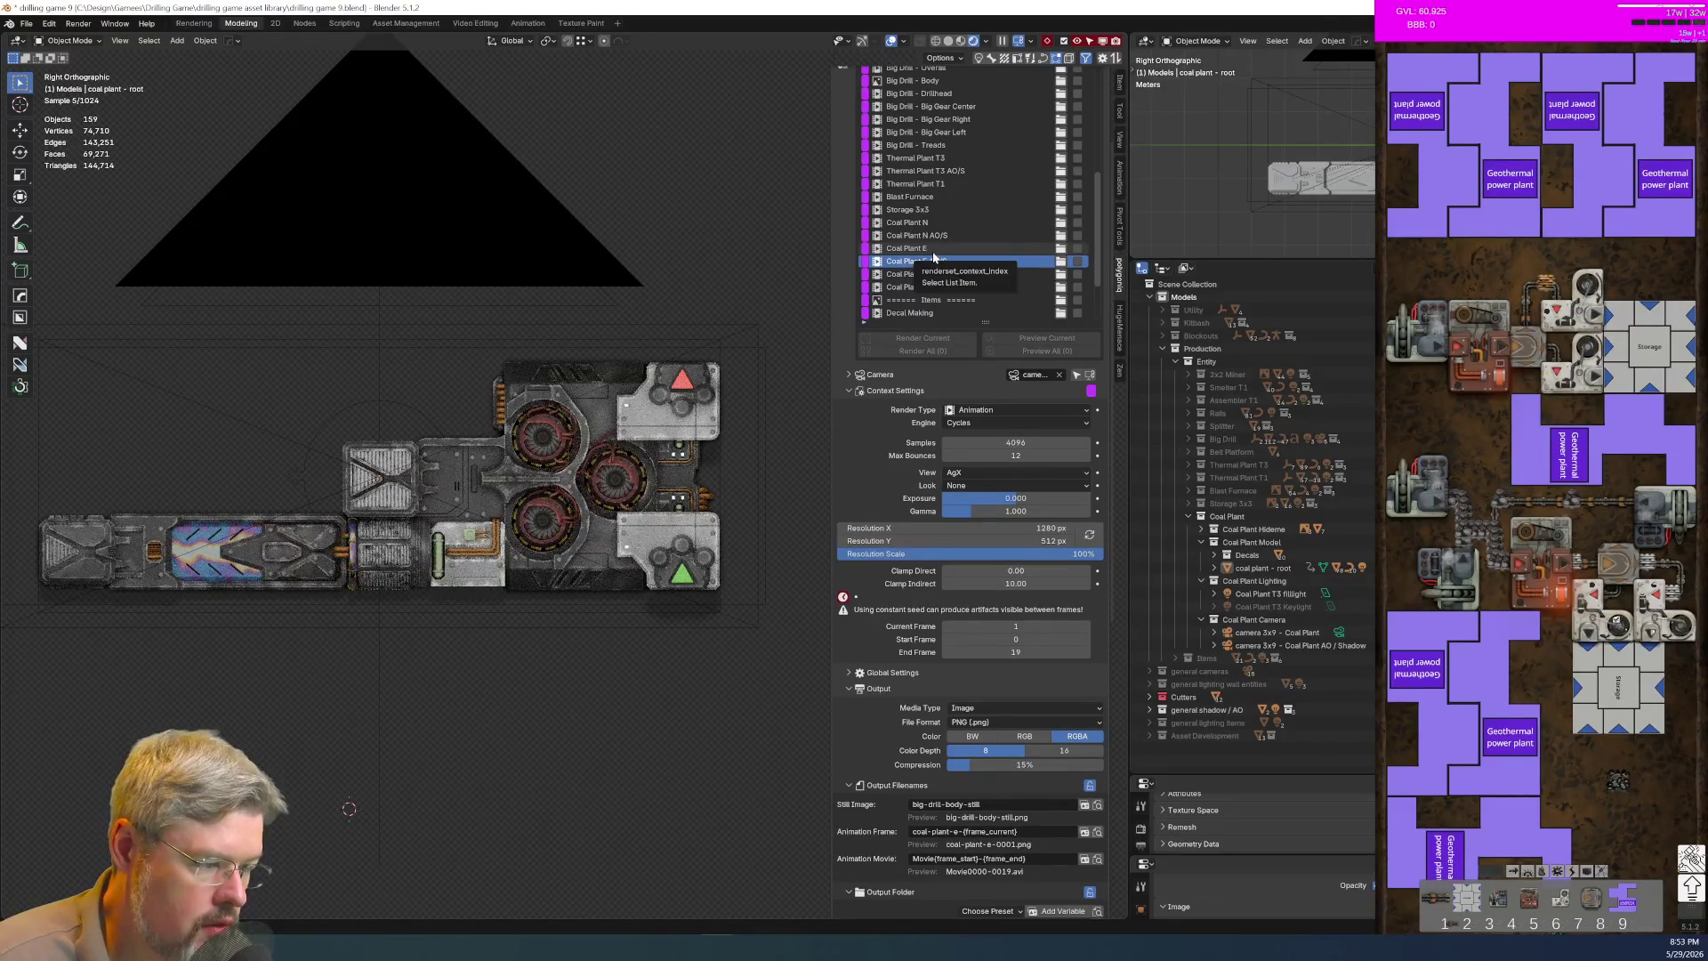
scroll(999, 674, down, 4)
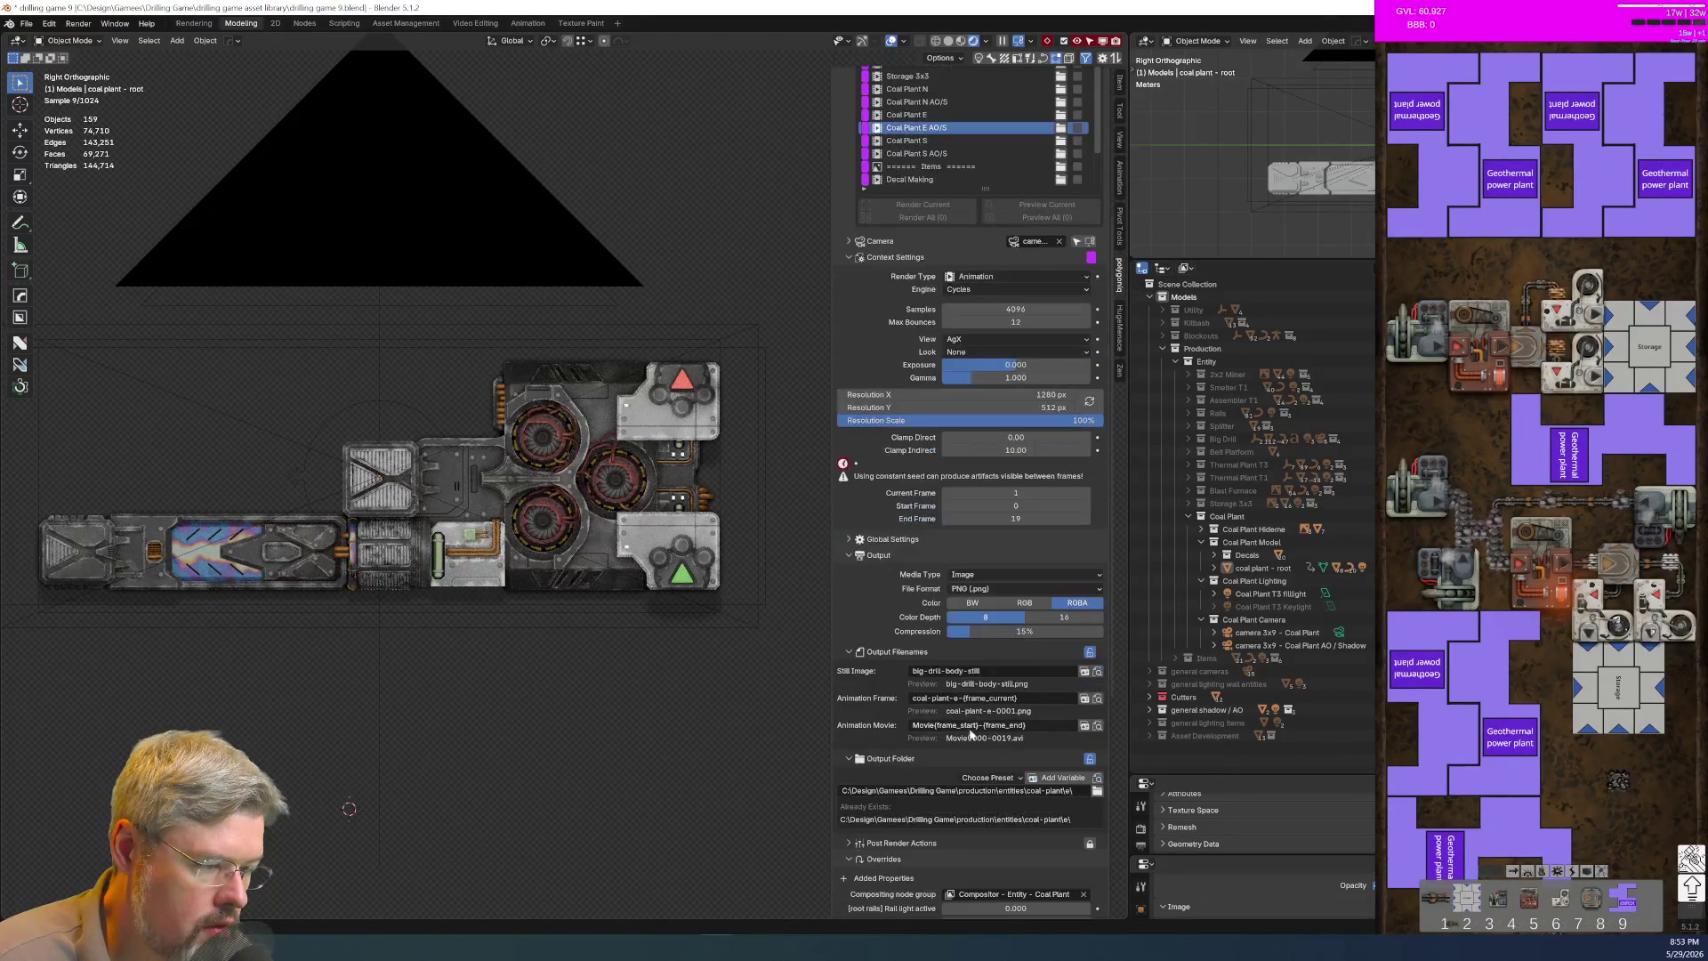
scroll(1050, 676, up, 3)
click(948, 252)
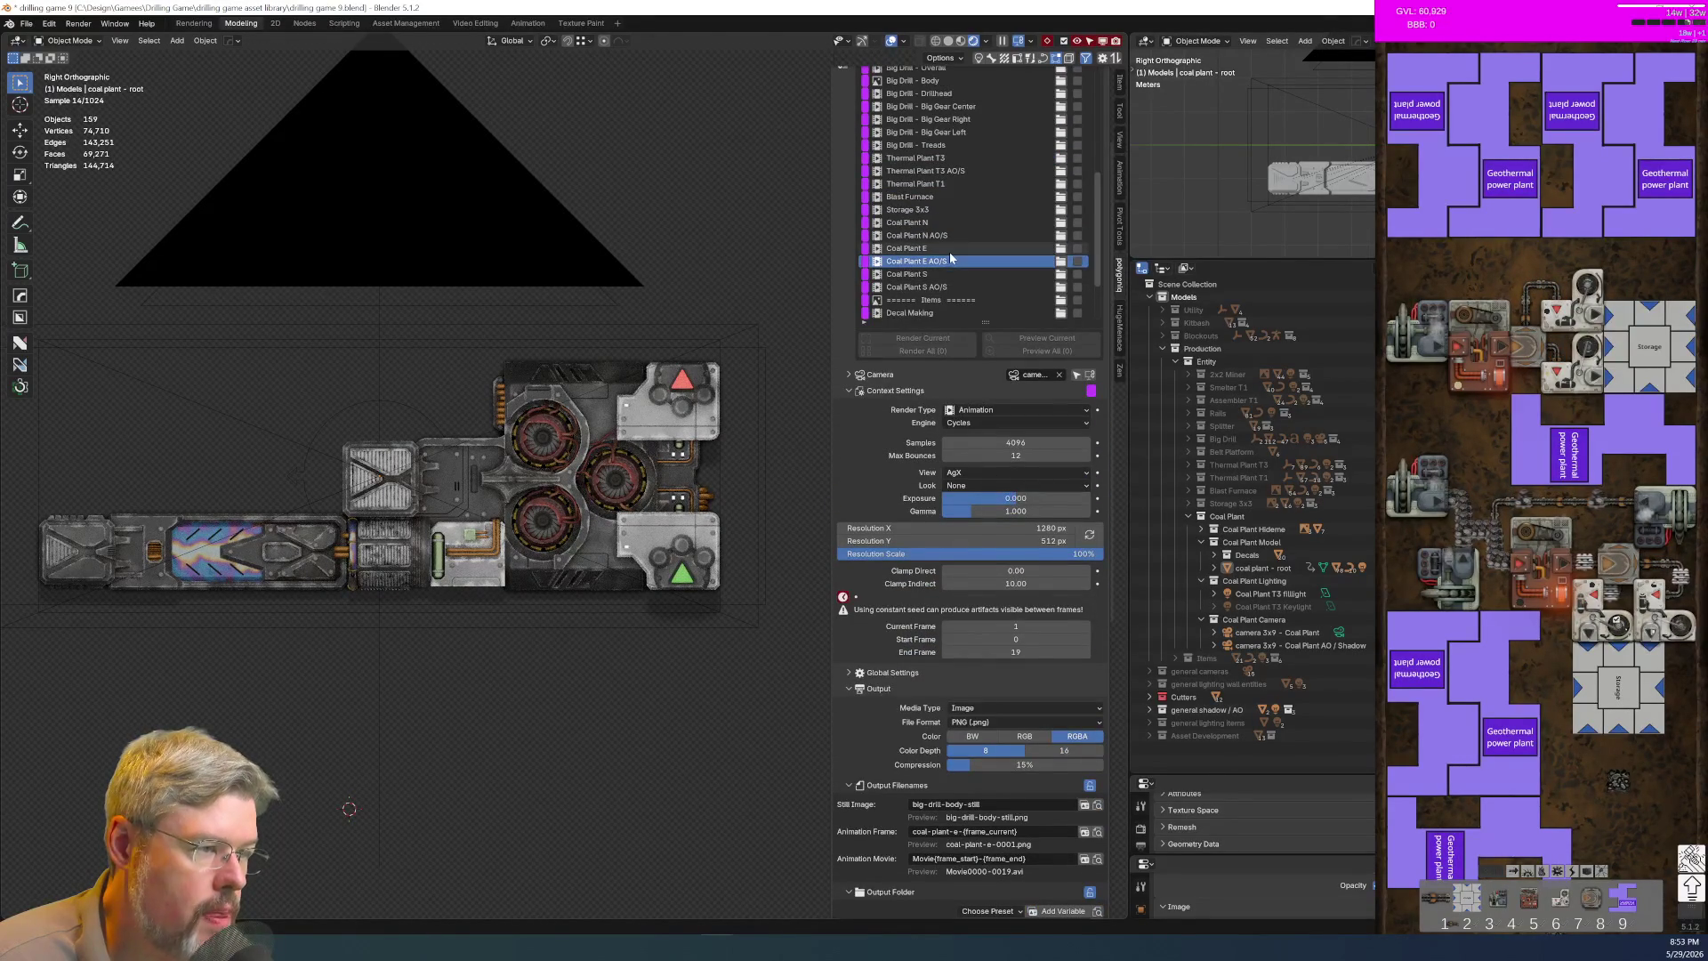
scroll(1056, 757, down, 5)
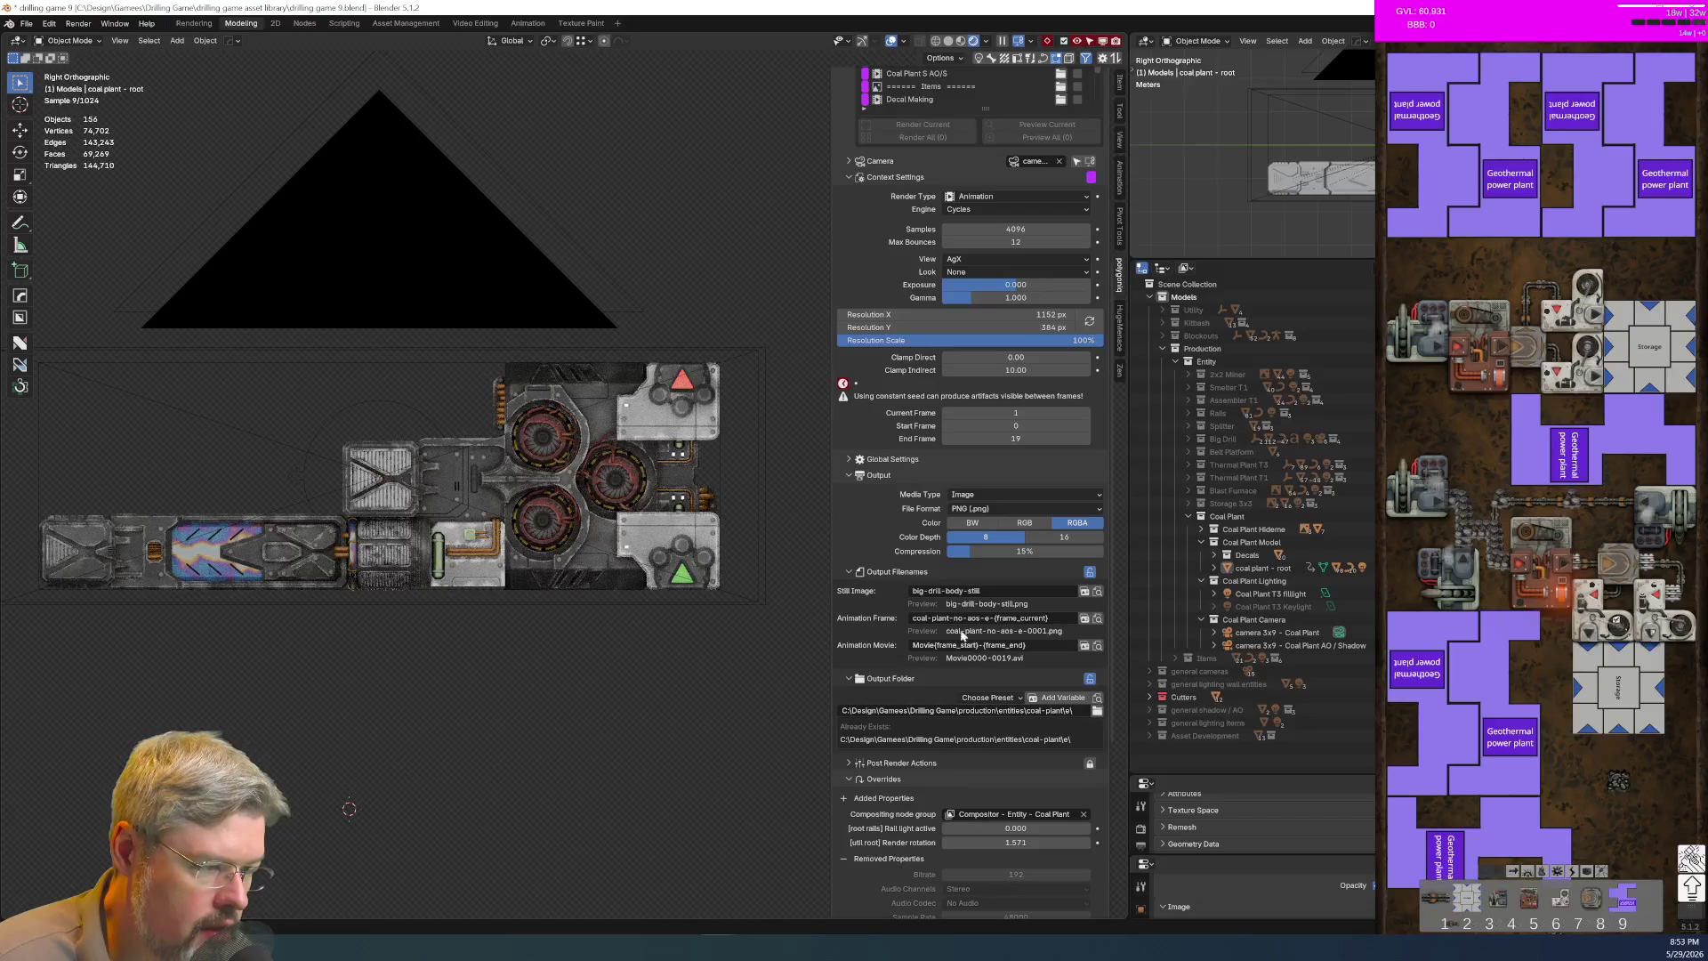
scroll(979, 623, up, 10)
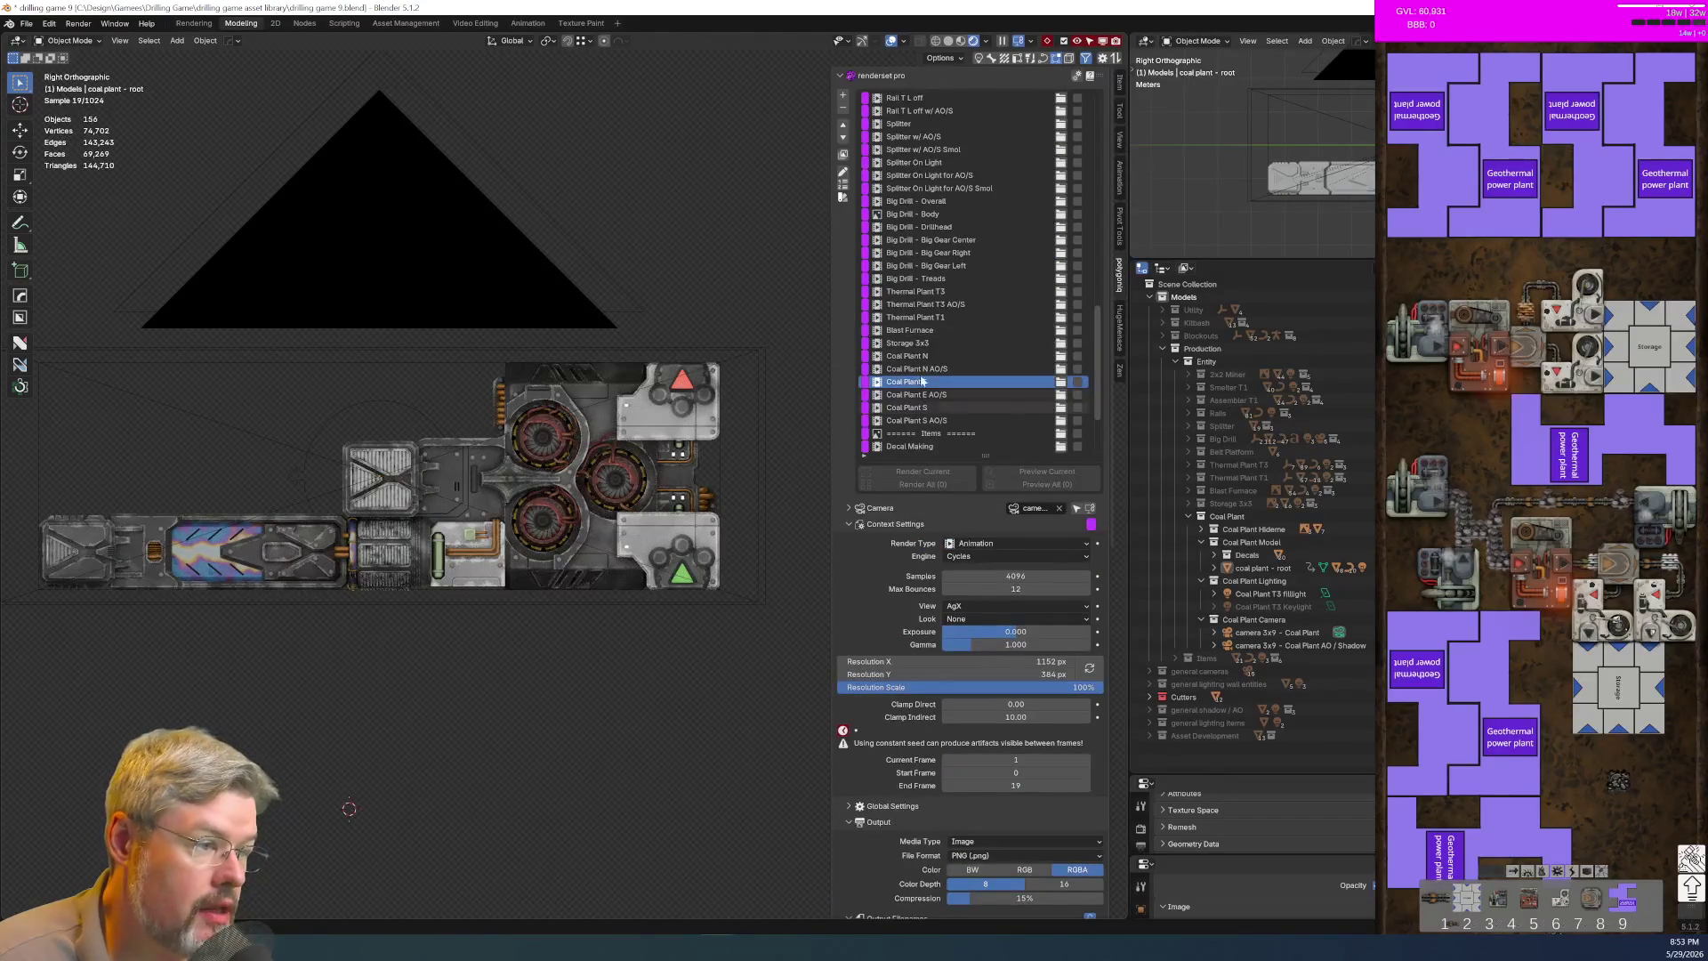
Step: Duplicate Coal Plant E as Coal Plant W and move it three places down, after Coal Plant S AO/S
click(844, 96)
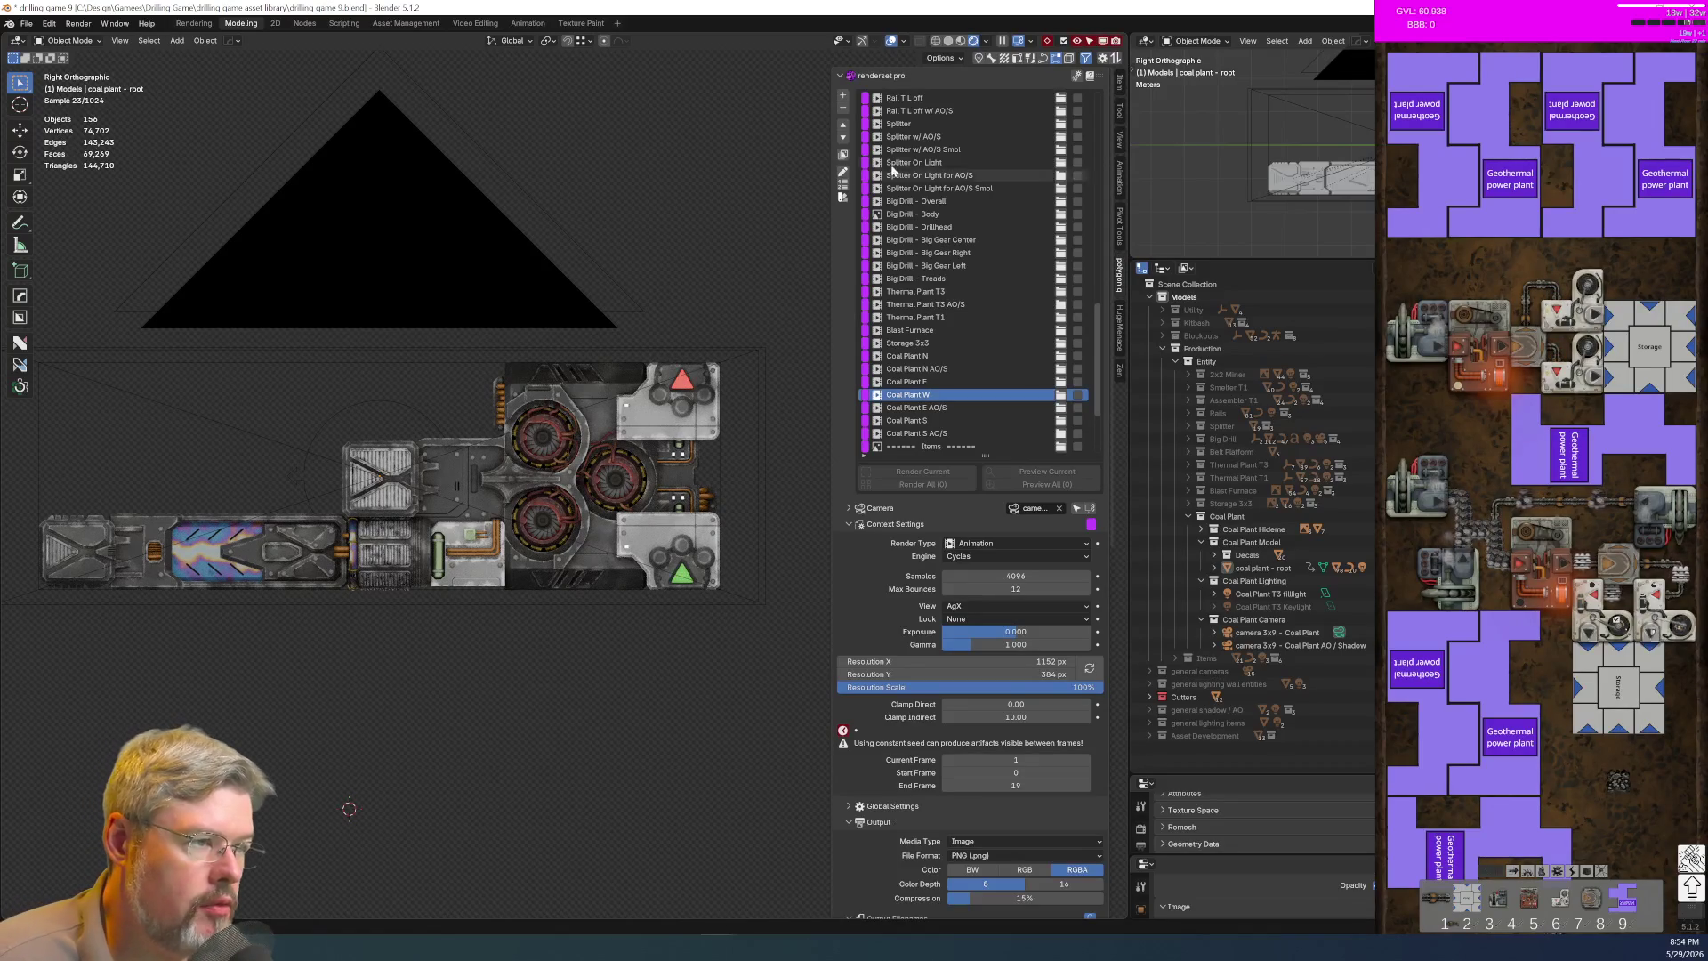
click(842, 140)
click(843, 140)
click(842, 140)
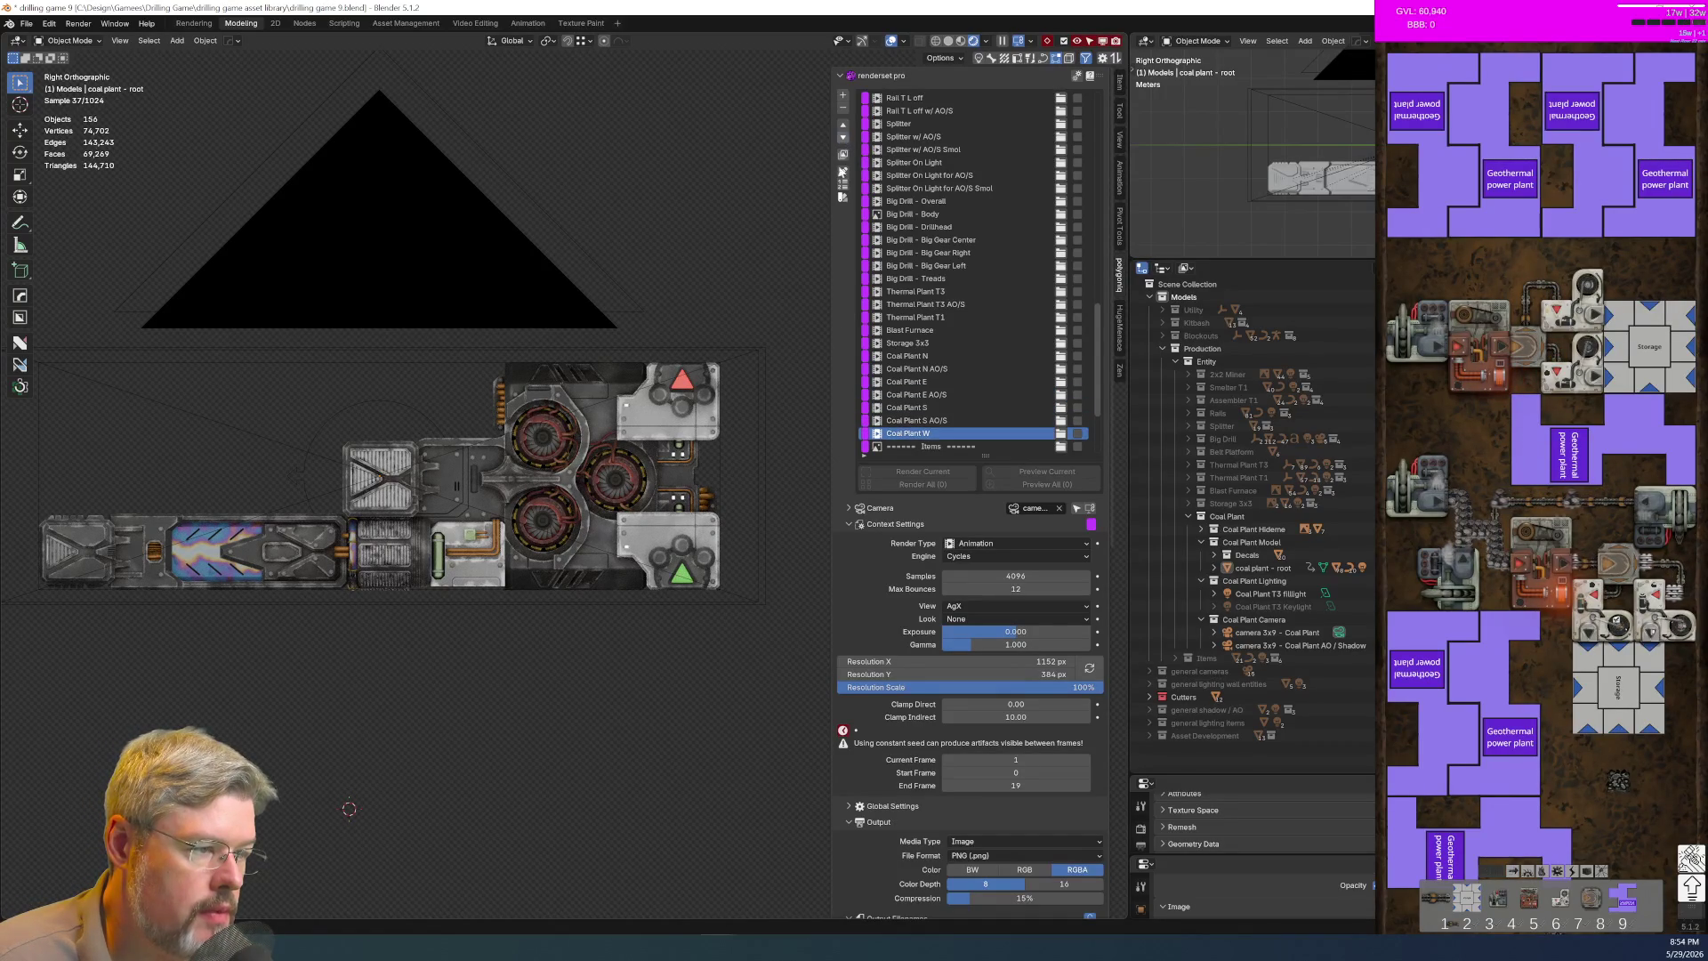
Step: Reselect Coal Plant W and begin editing its Animation Frame filename
scroll(874, 327, down, 5)
scroll(874, 329, down, 3)
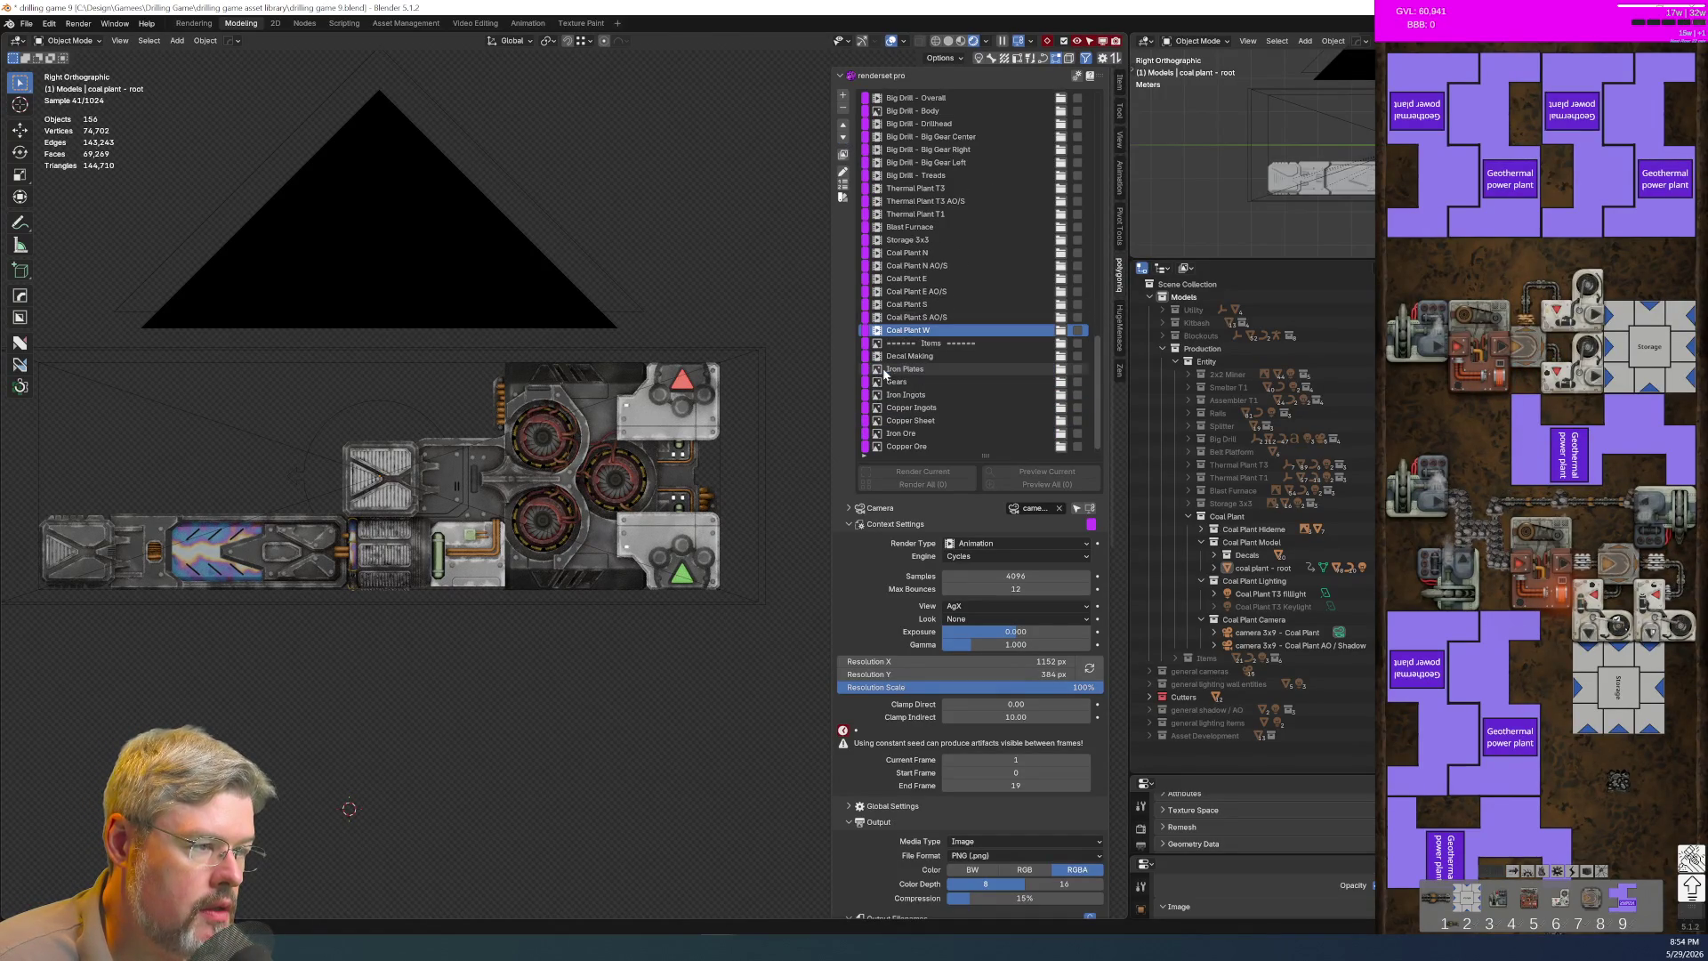
click(945, 293)
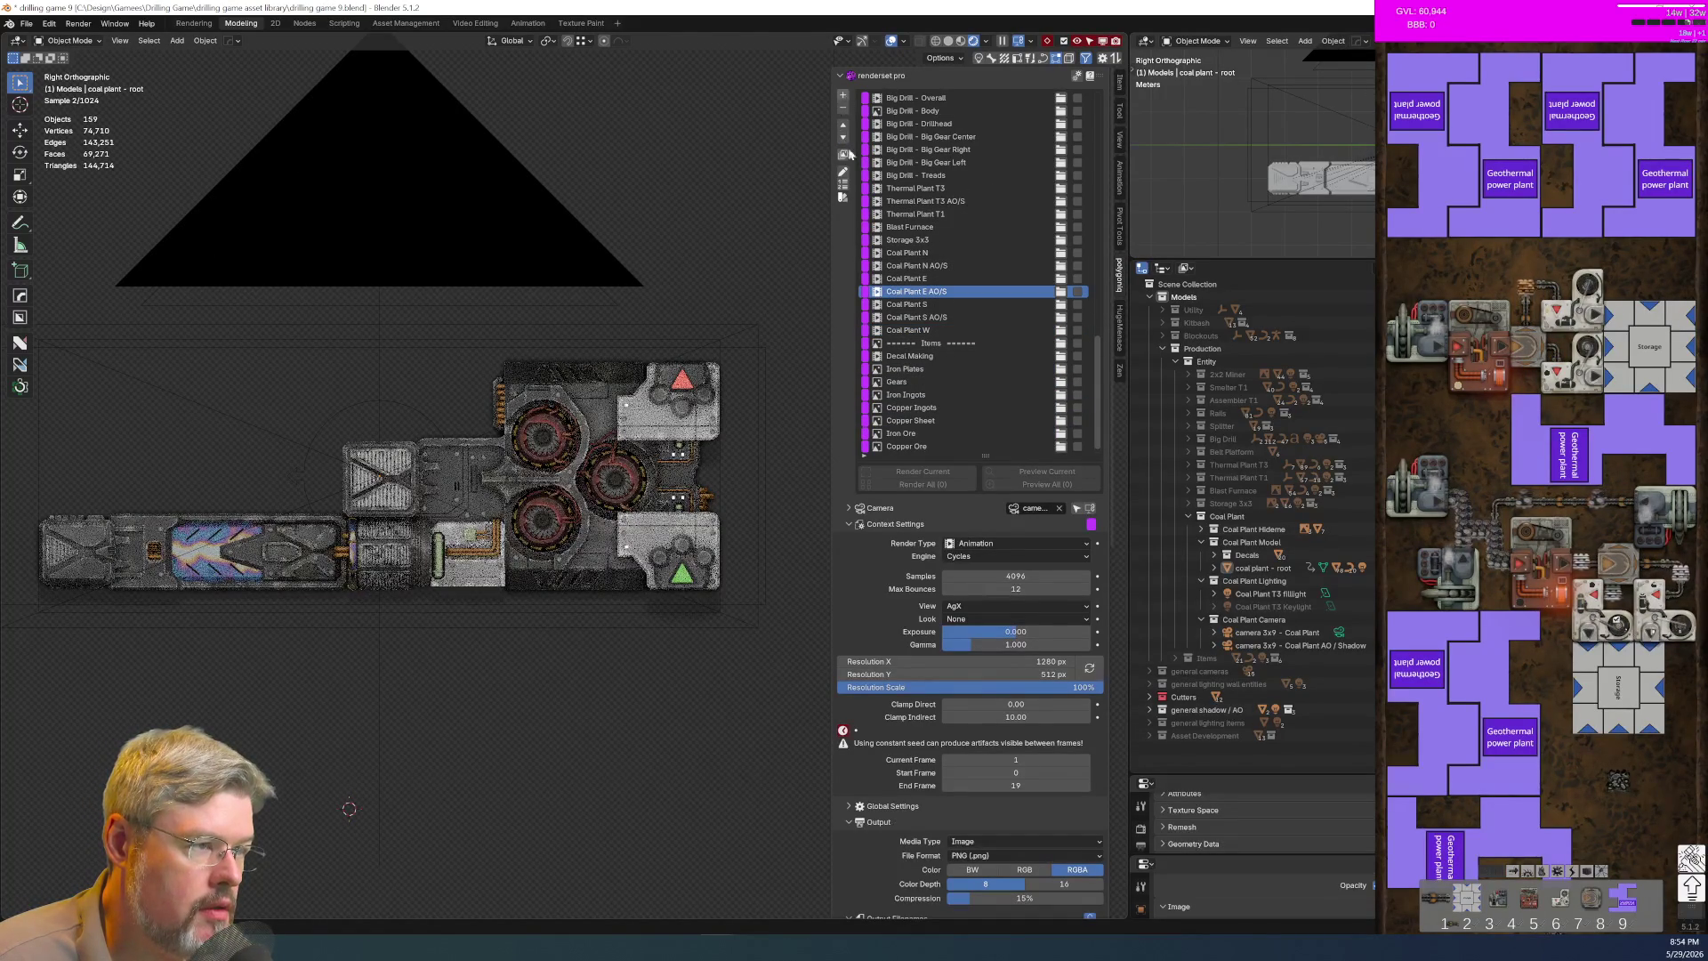
click(916, 330)
scroll(991, 827, down, 3)
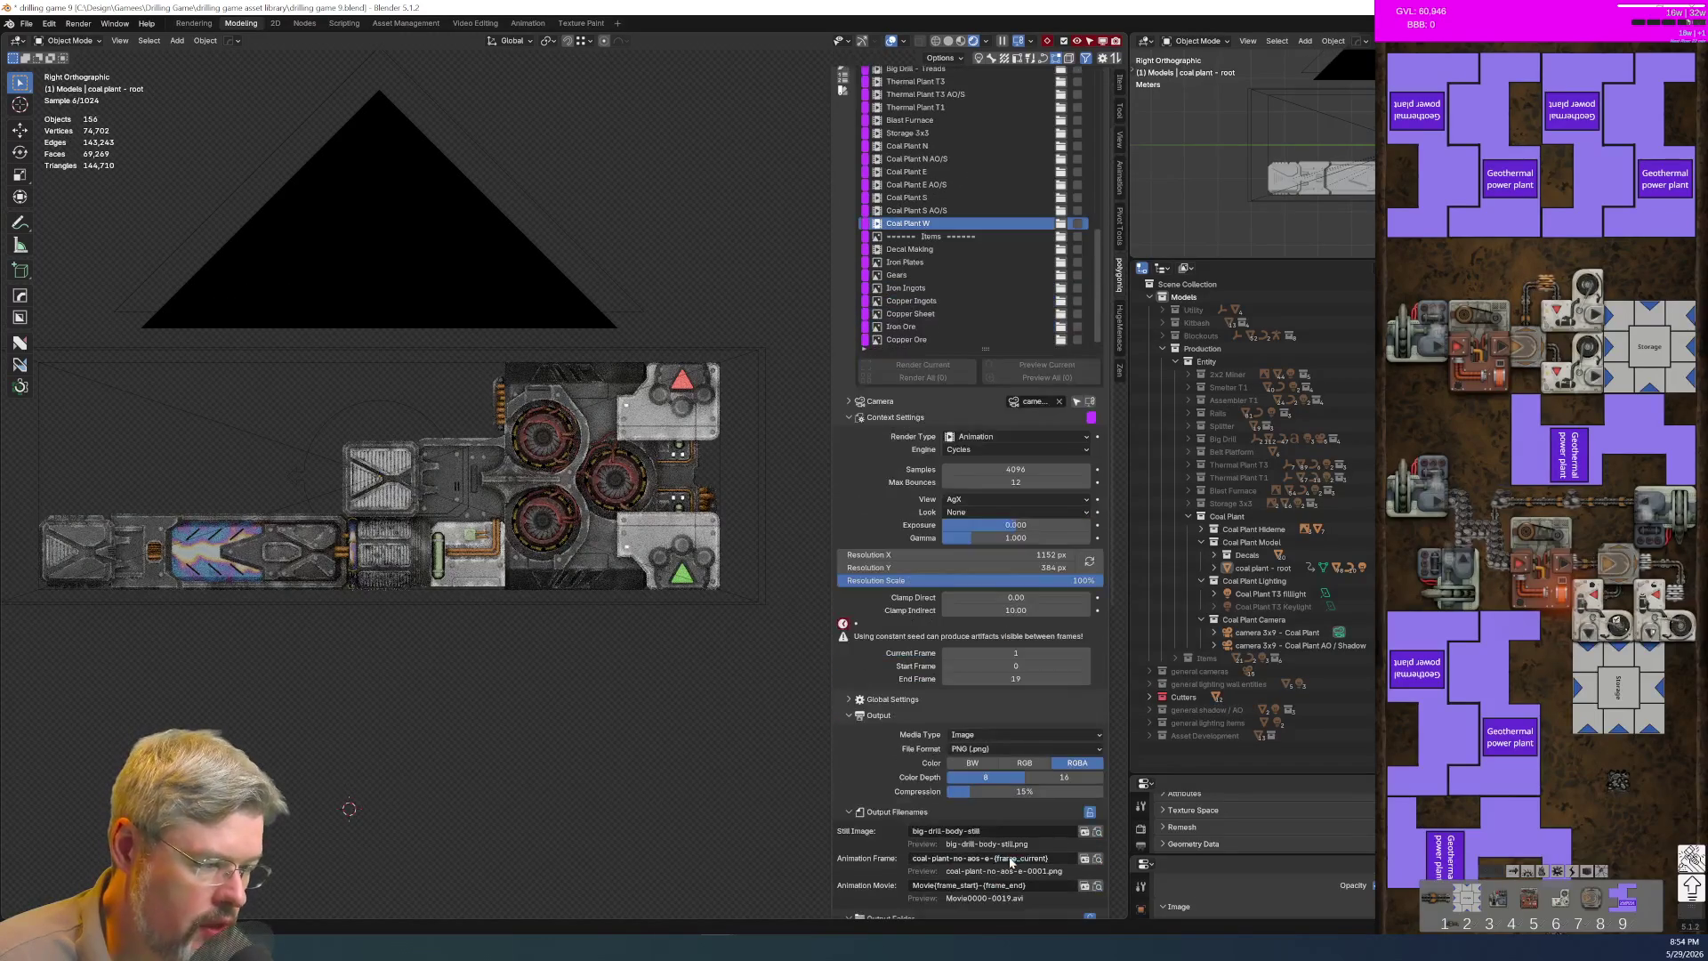
double_click(988, 858)
Step: Name frames coal-plant-no-aos-W and output them to a new w folder under coal-plant
text(W)
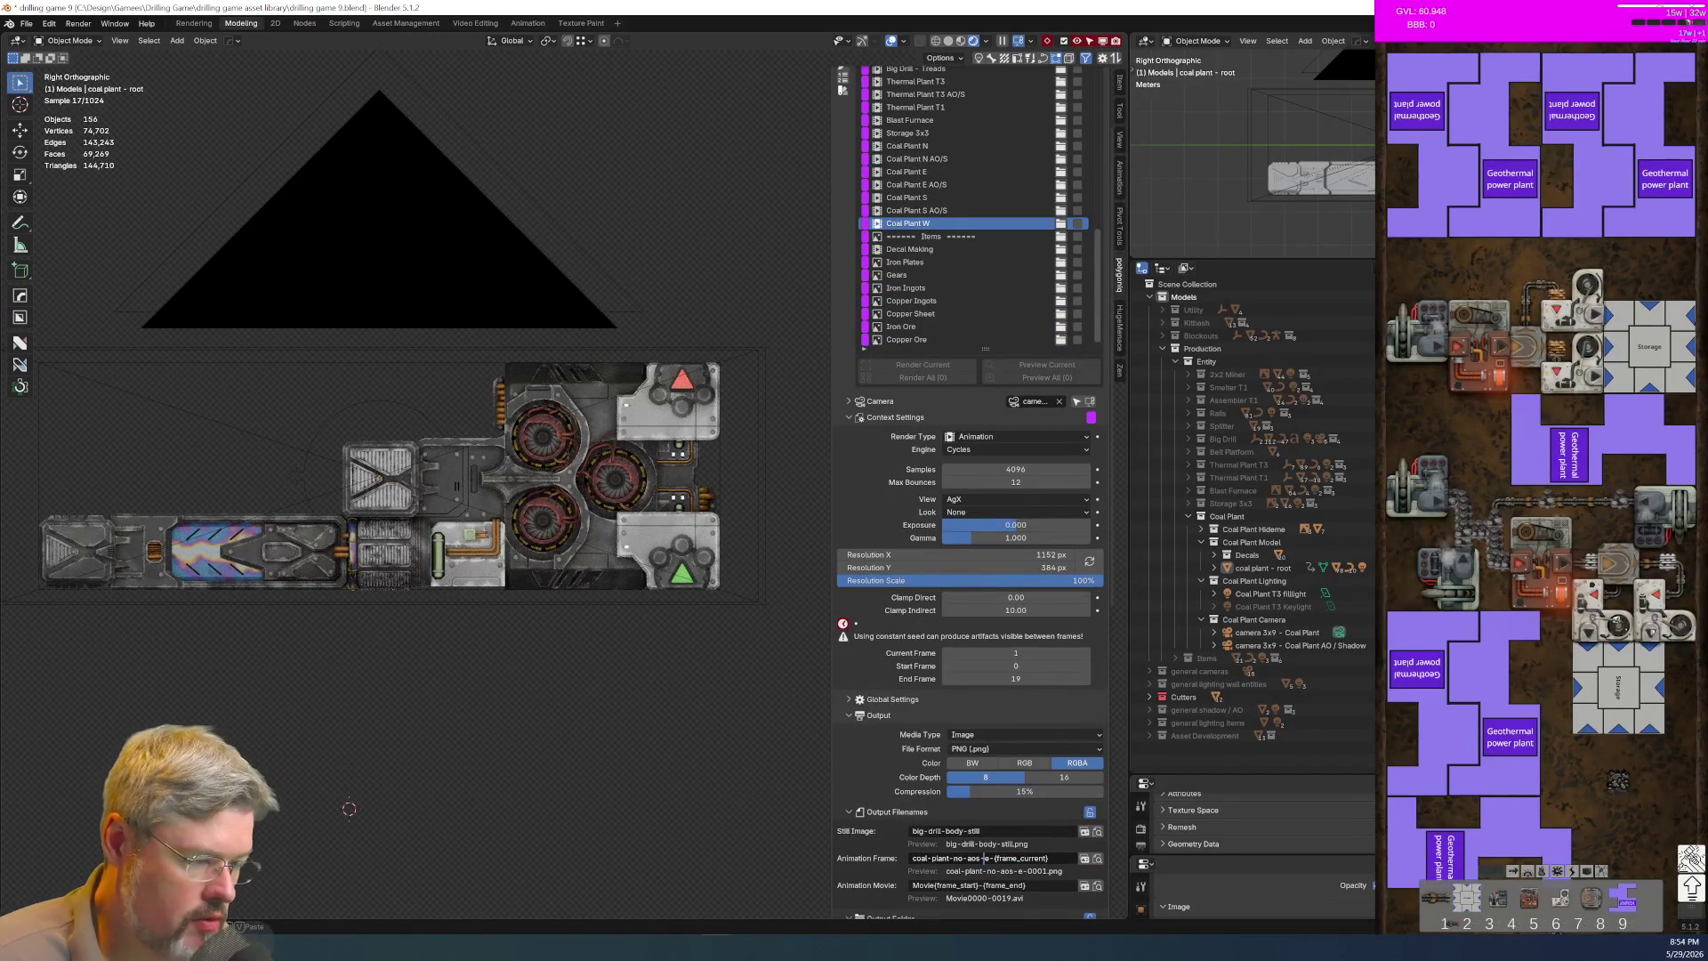
key(Return)
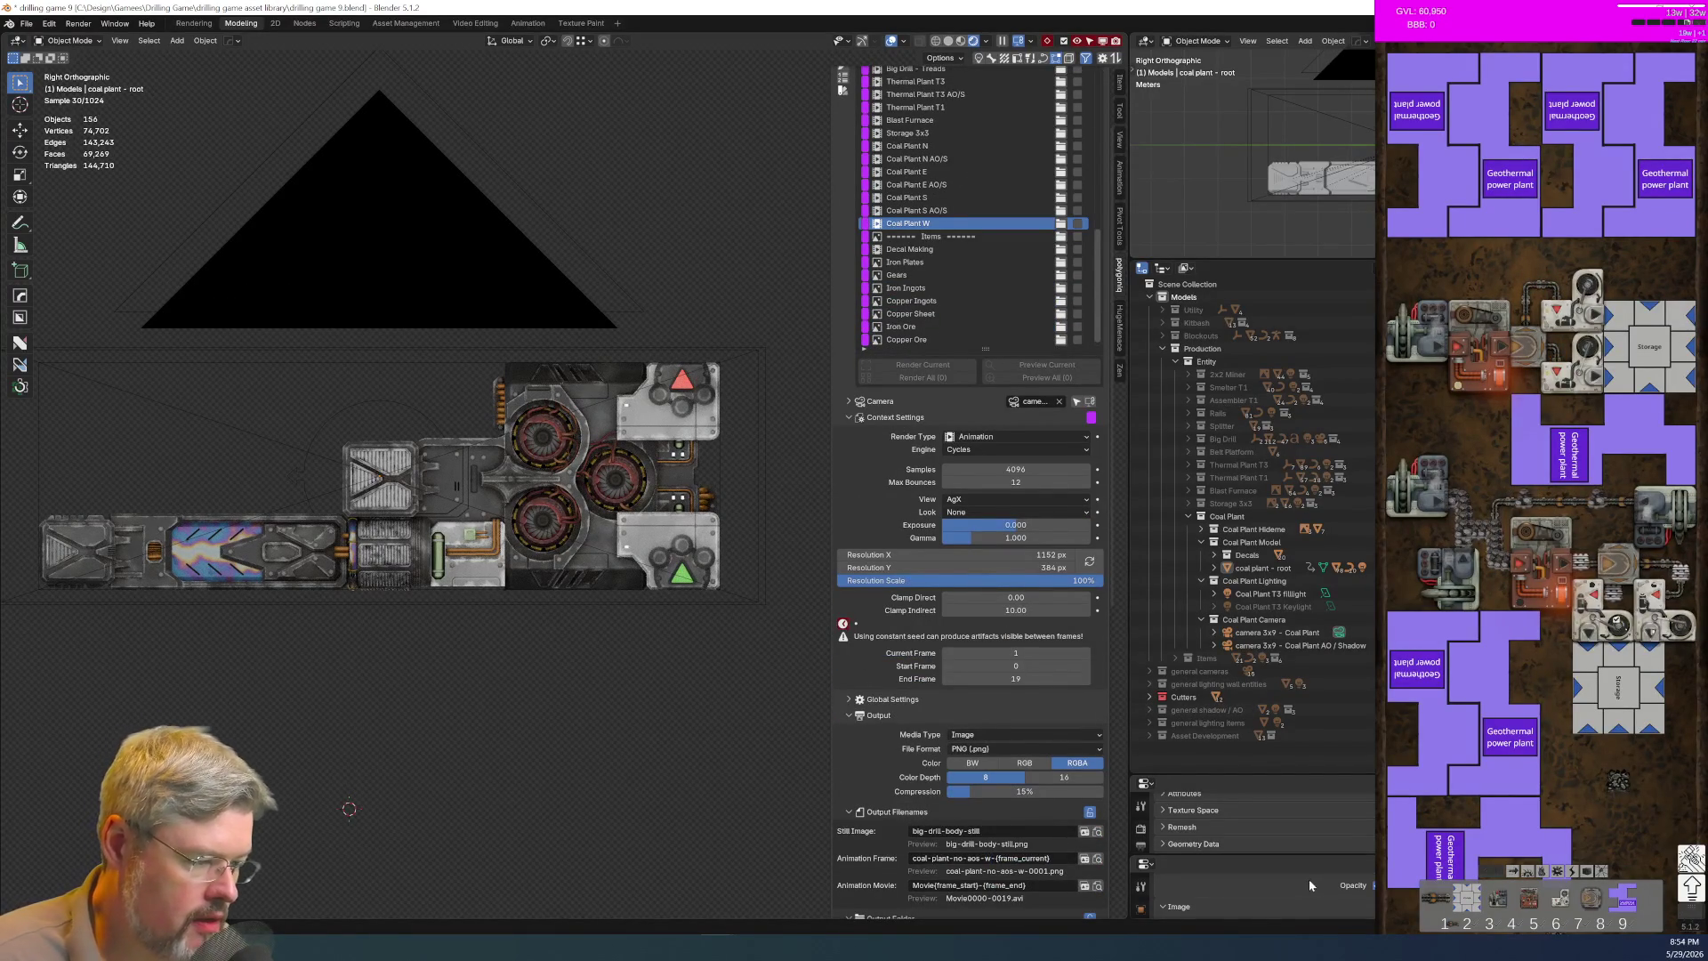
scroll(969, 831, down, 8)
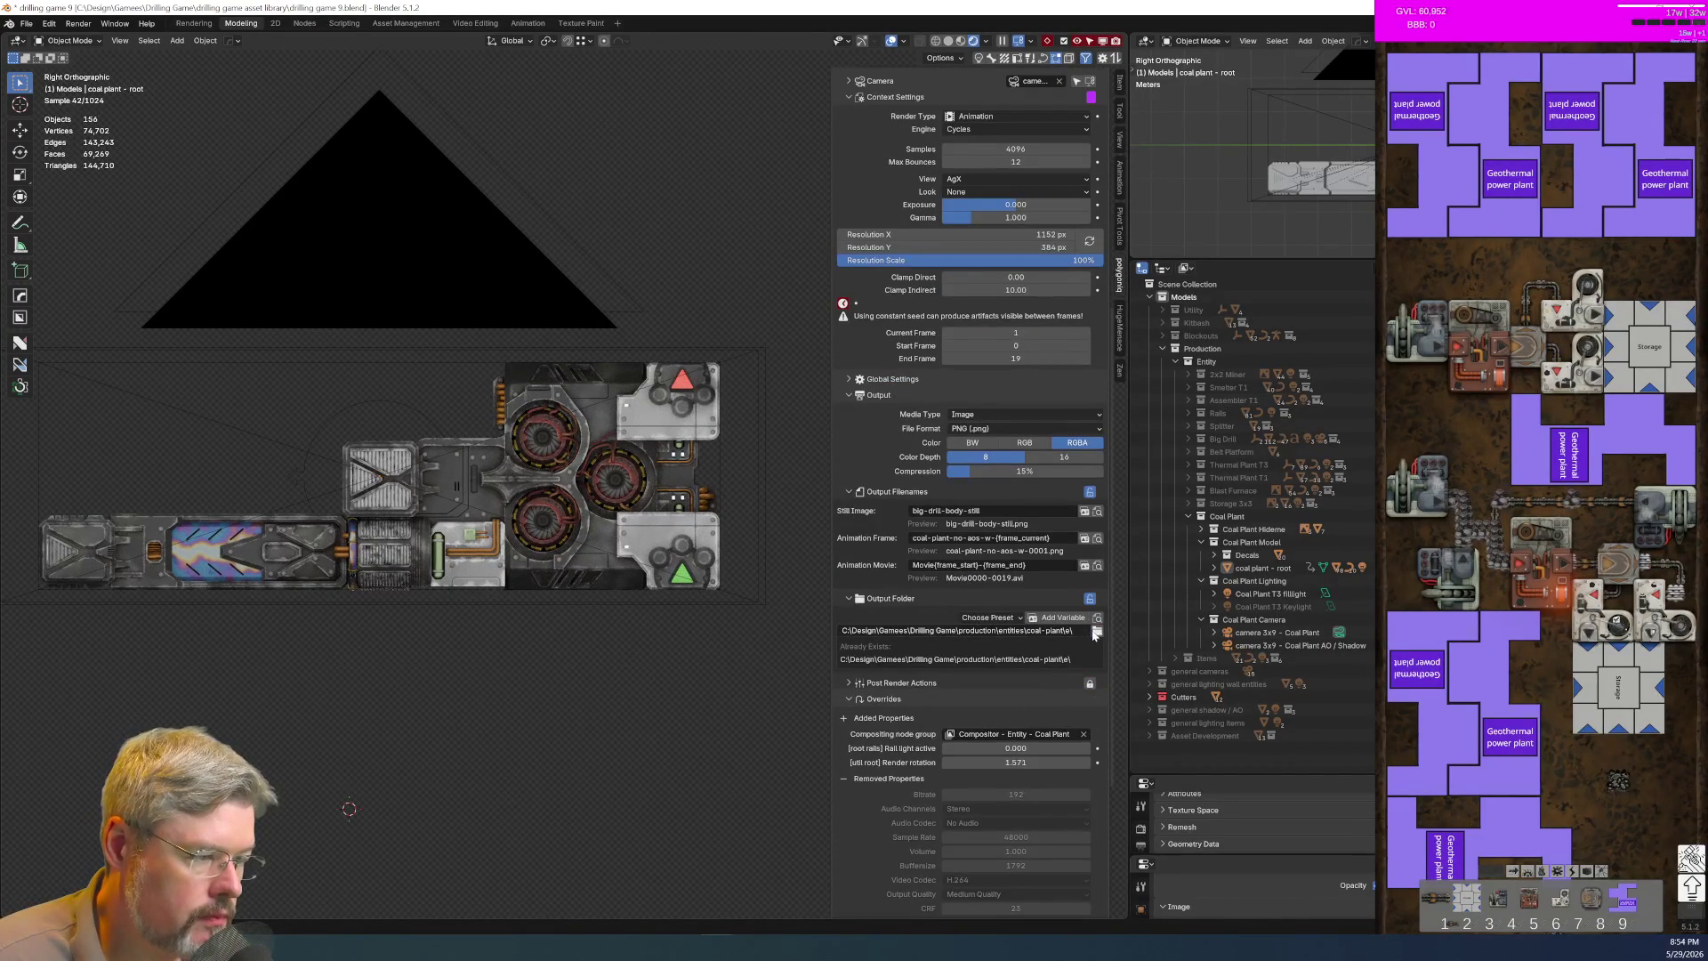
click(1096, 631)
click(692, 435)
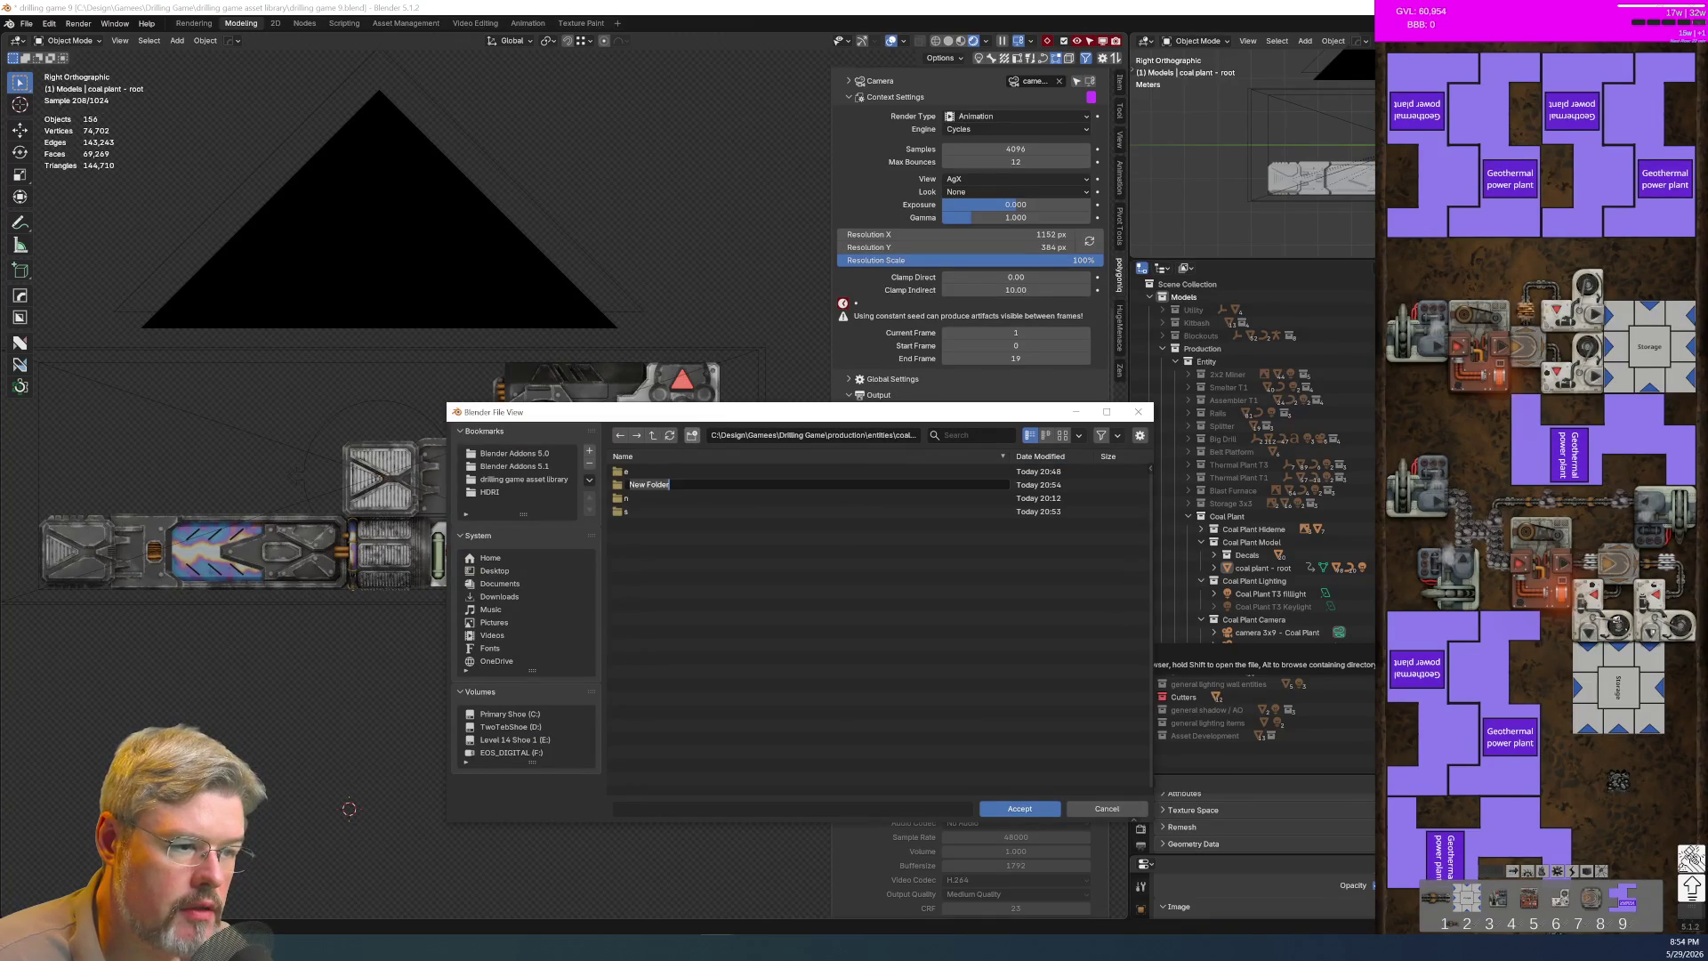
text(w)
key(Return)
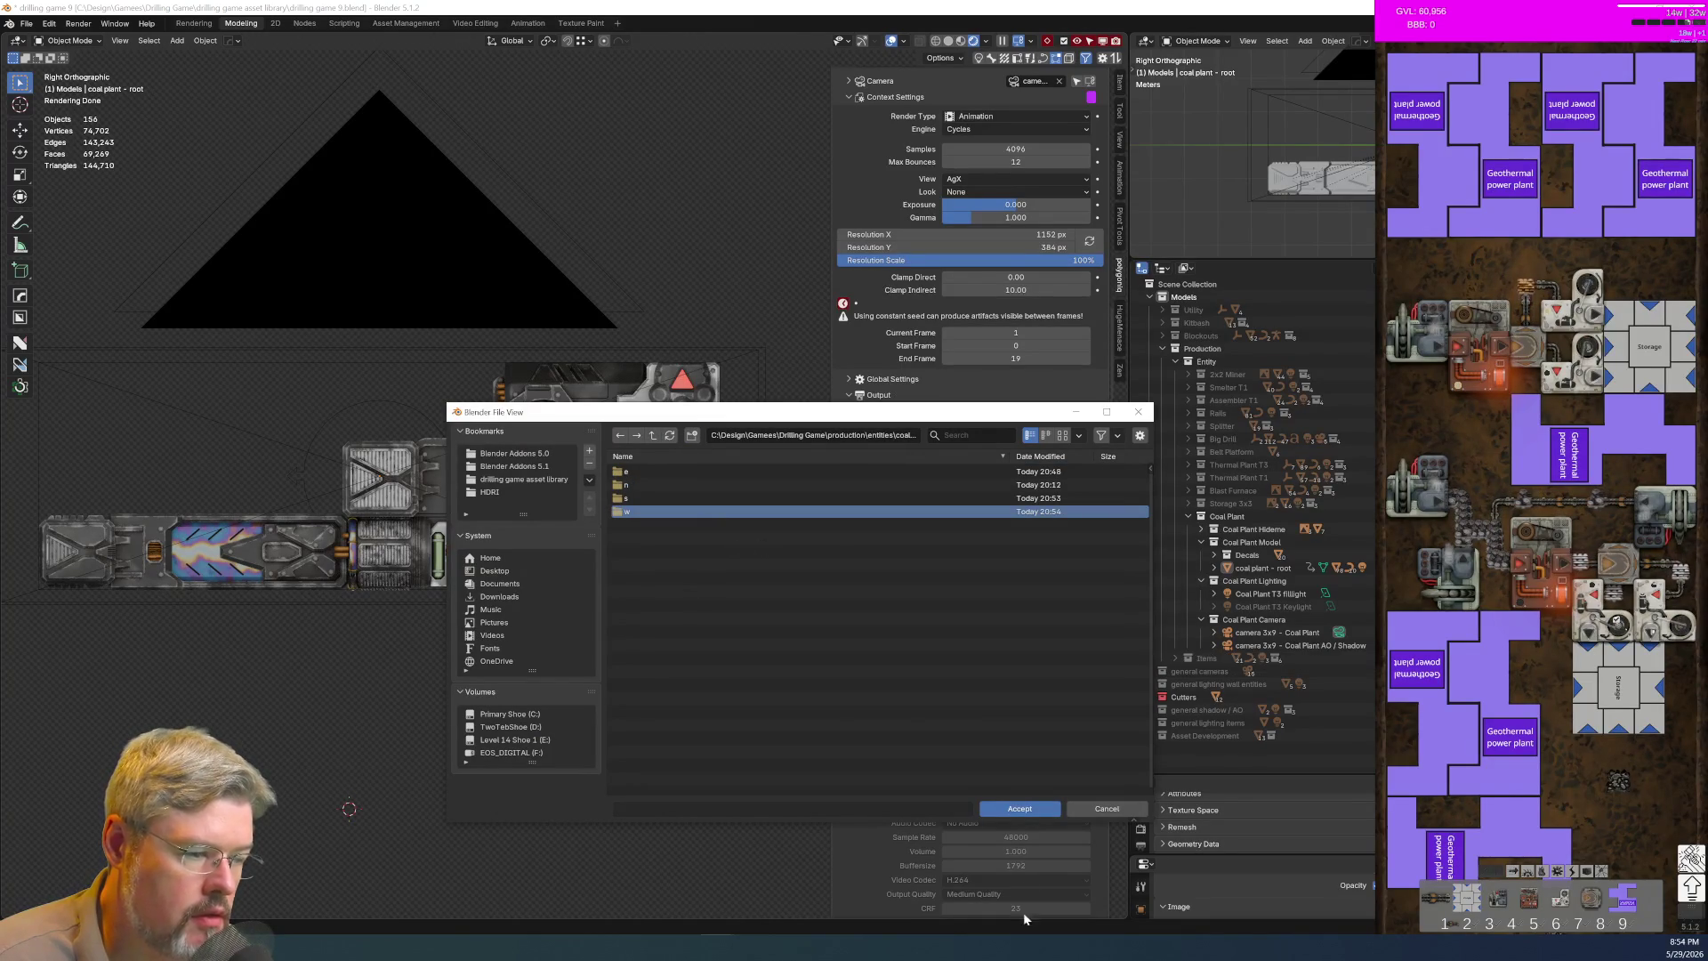
click(1021, 810)
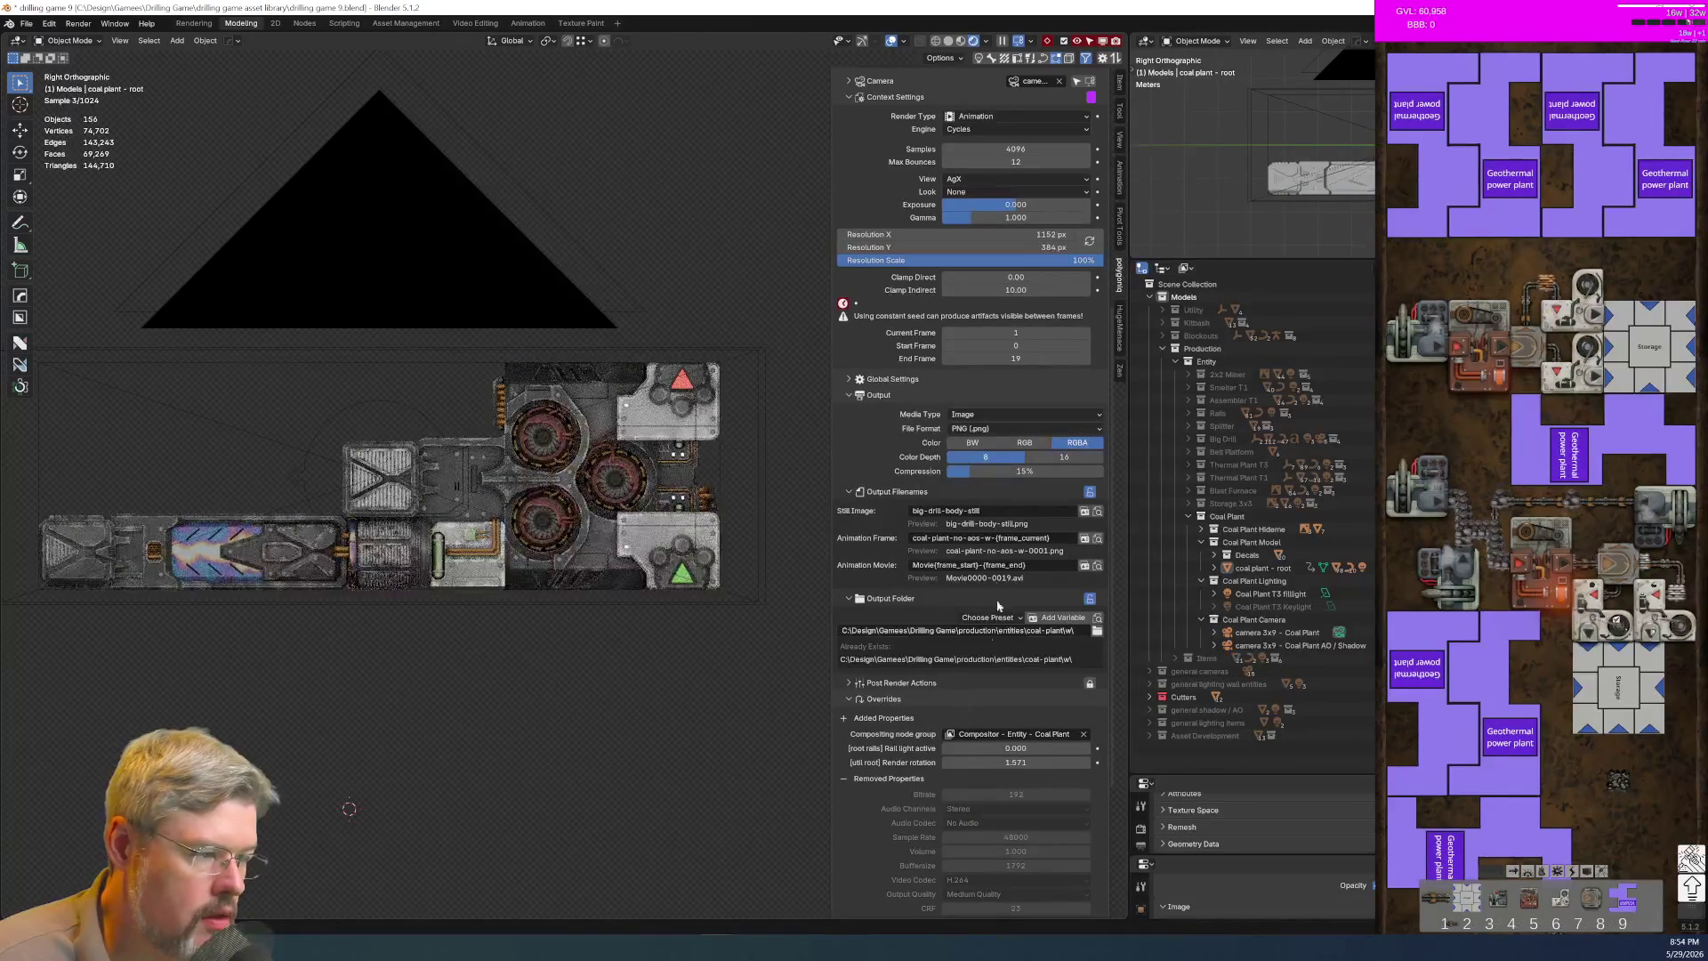
scroll(1009, 821, up, 5)
scroll(1008, 809, down, 4)
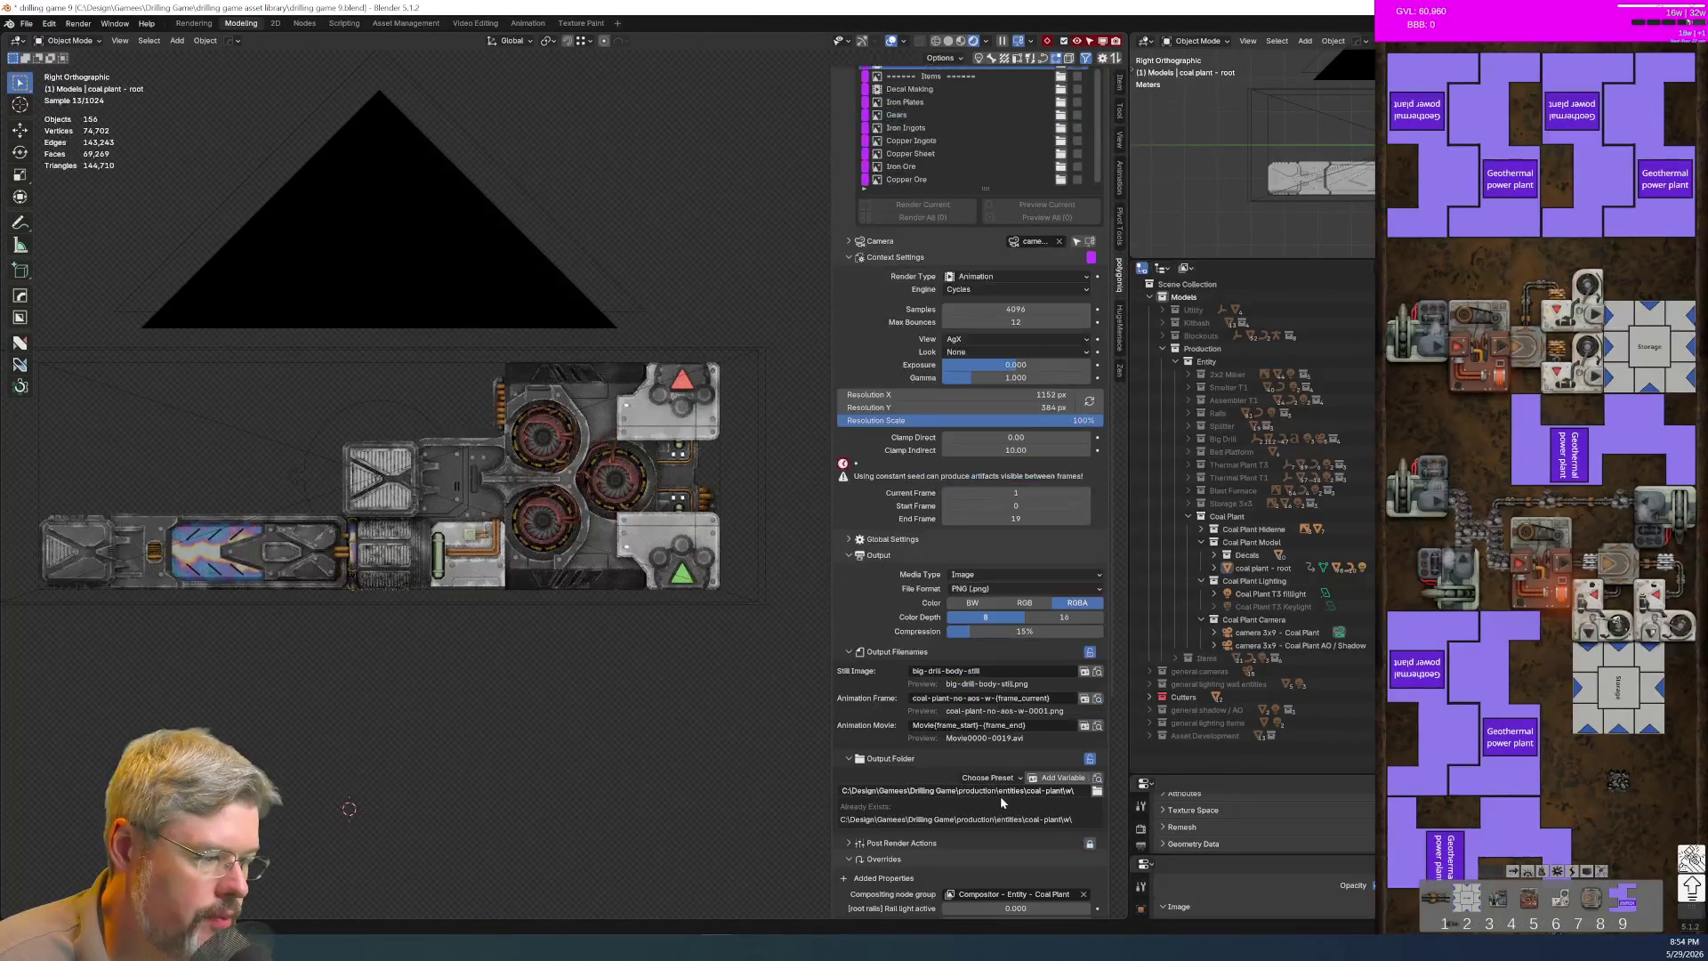
Step: Set Coal Plant W's render rotation to 4.712
click(1009, 815)
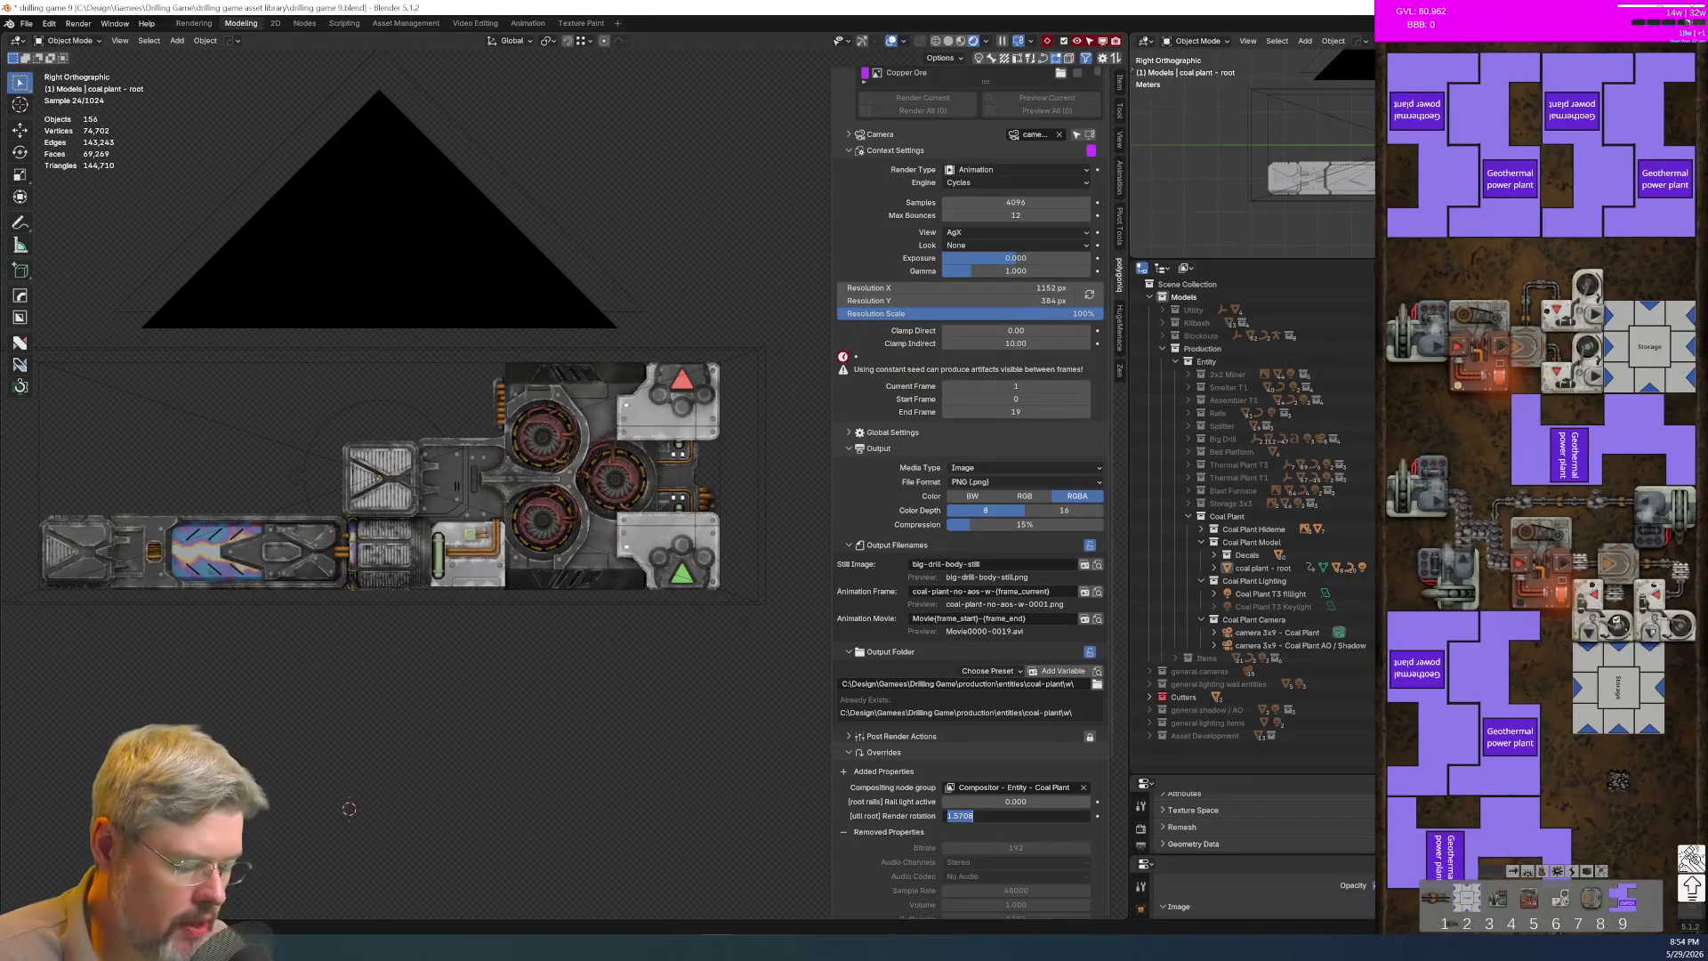
text(3*pi/2)
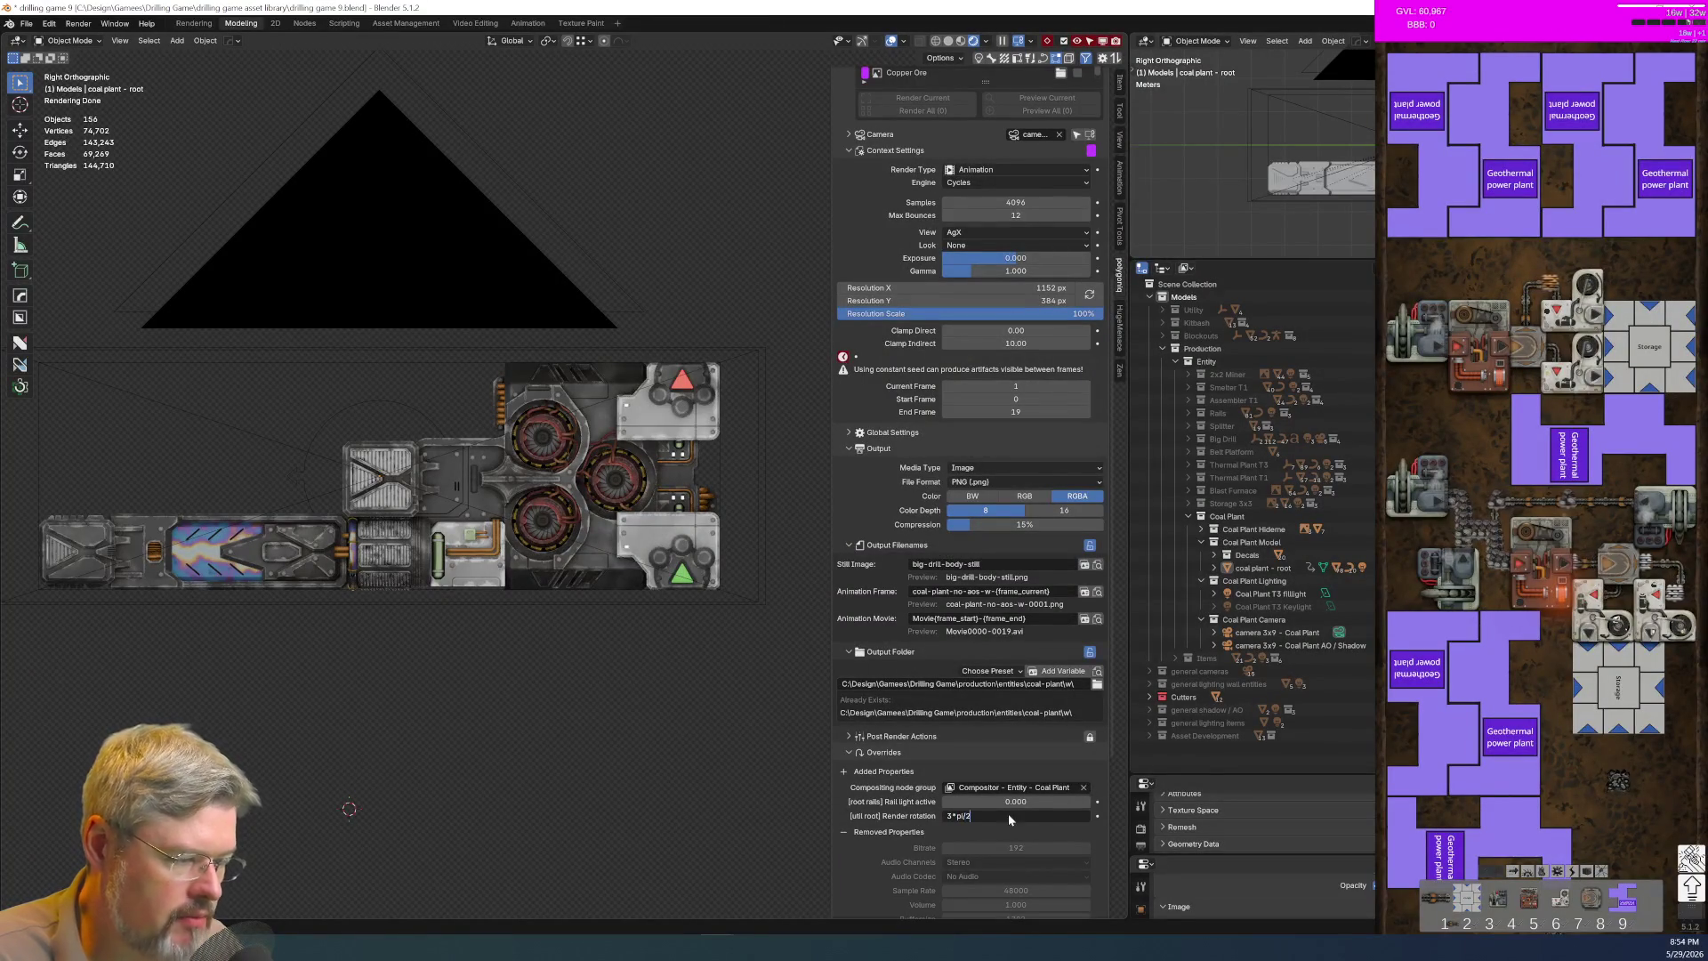
key(Return)
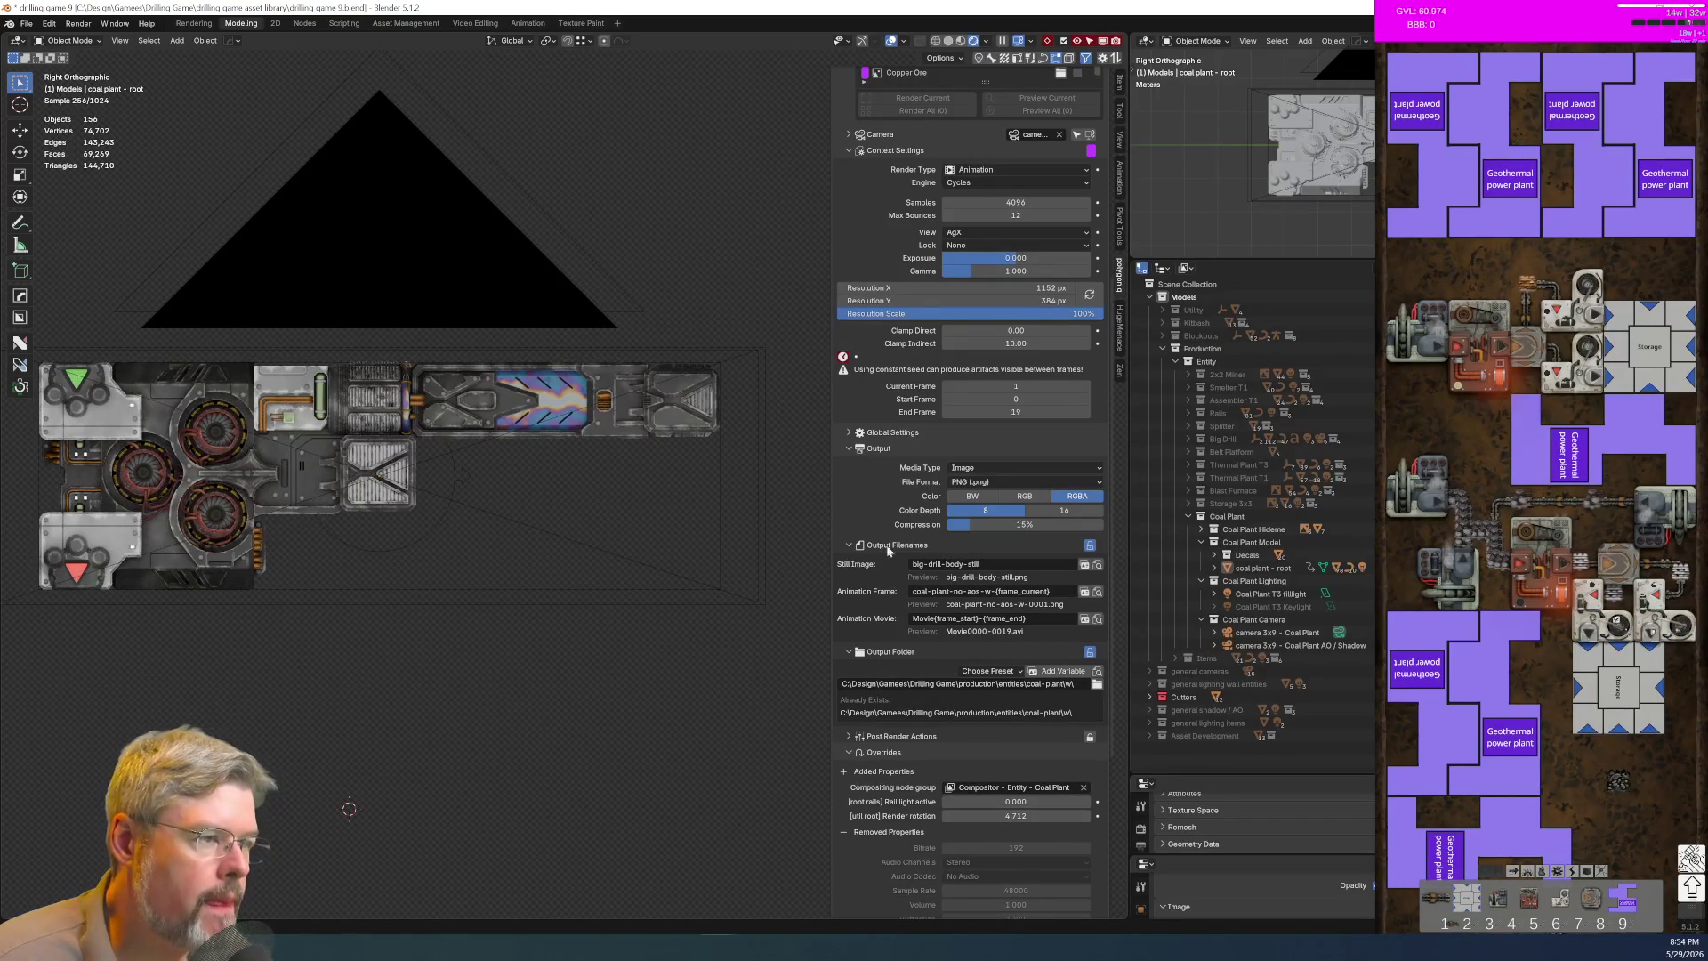
scroll(923, 706, up, 10)
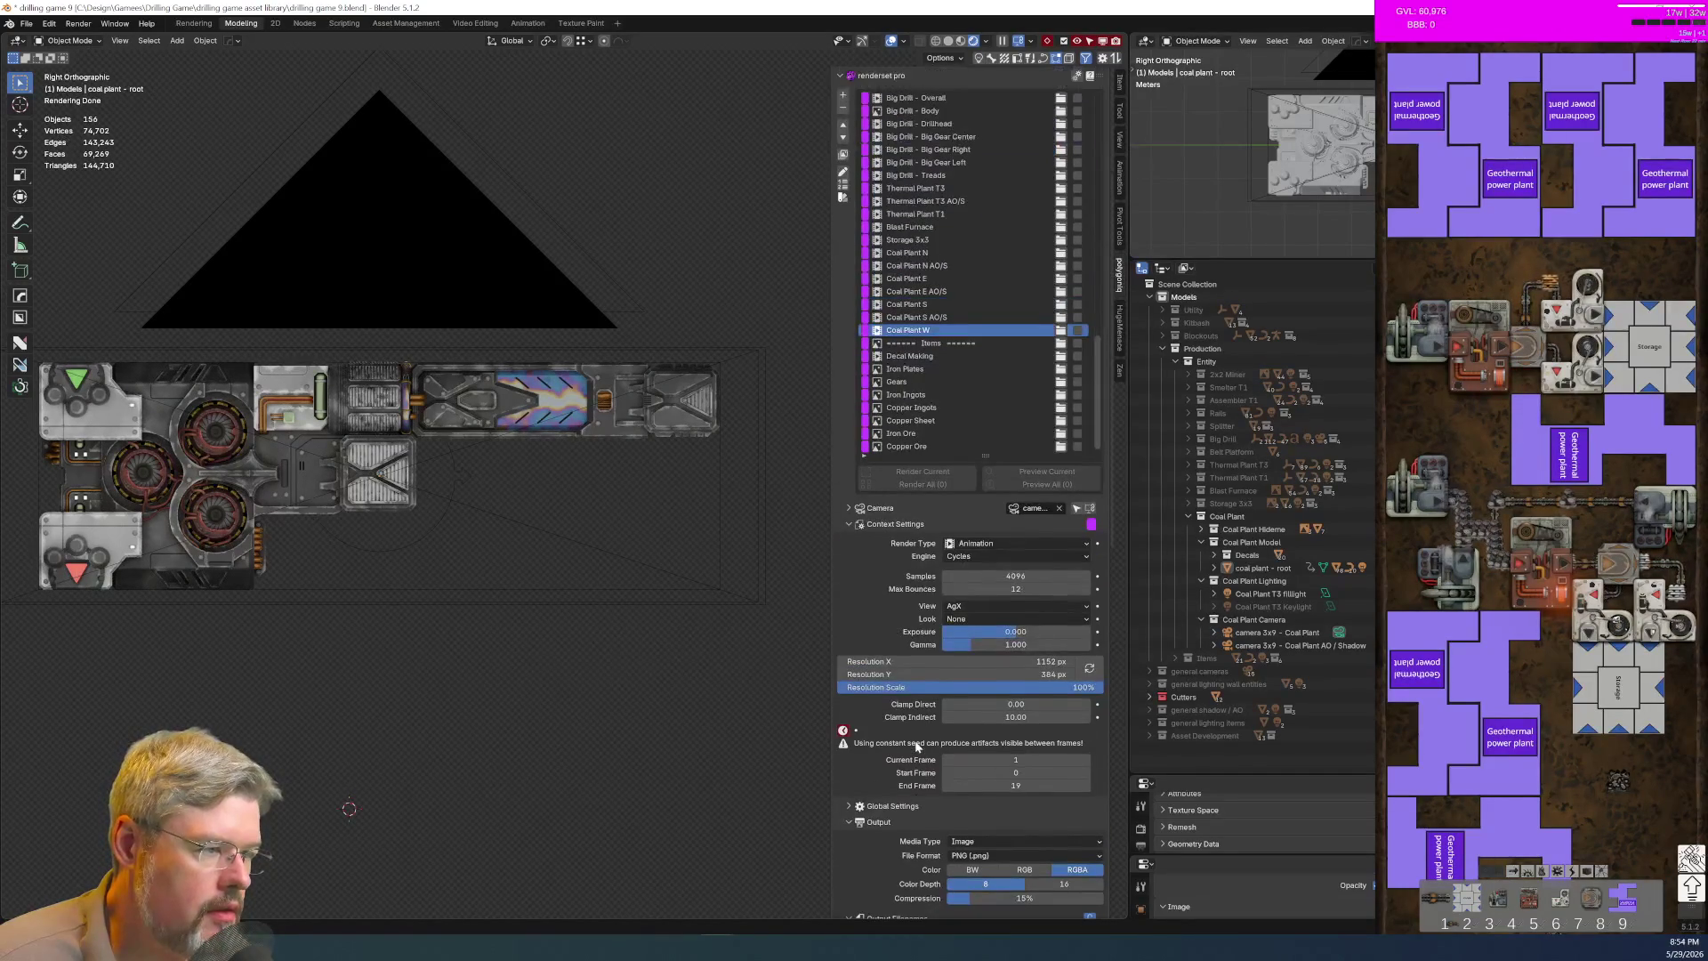
Step: Save the blend file, then select the Coal Plant E AO/S preset
click(26, 23)
click(65, 108)
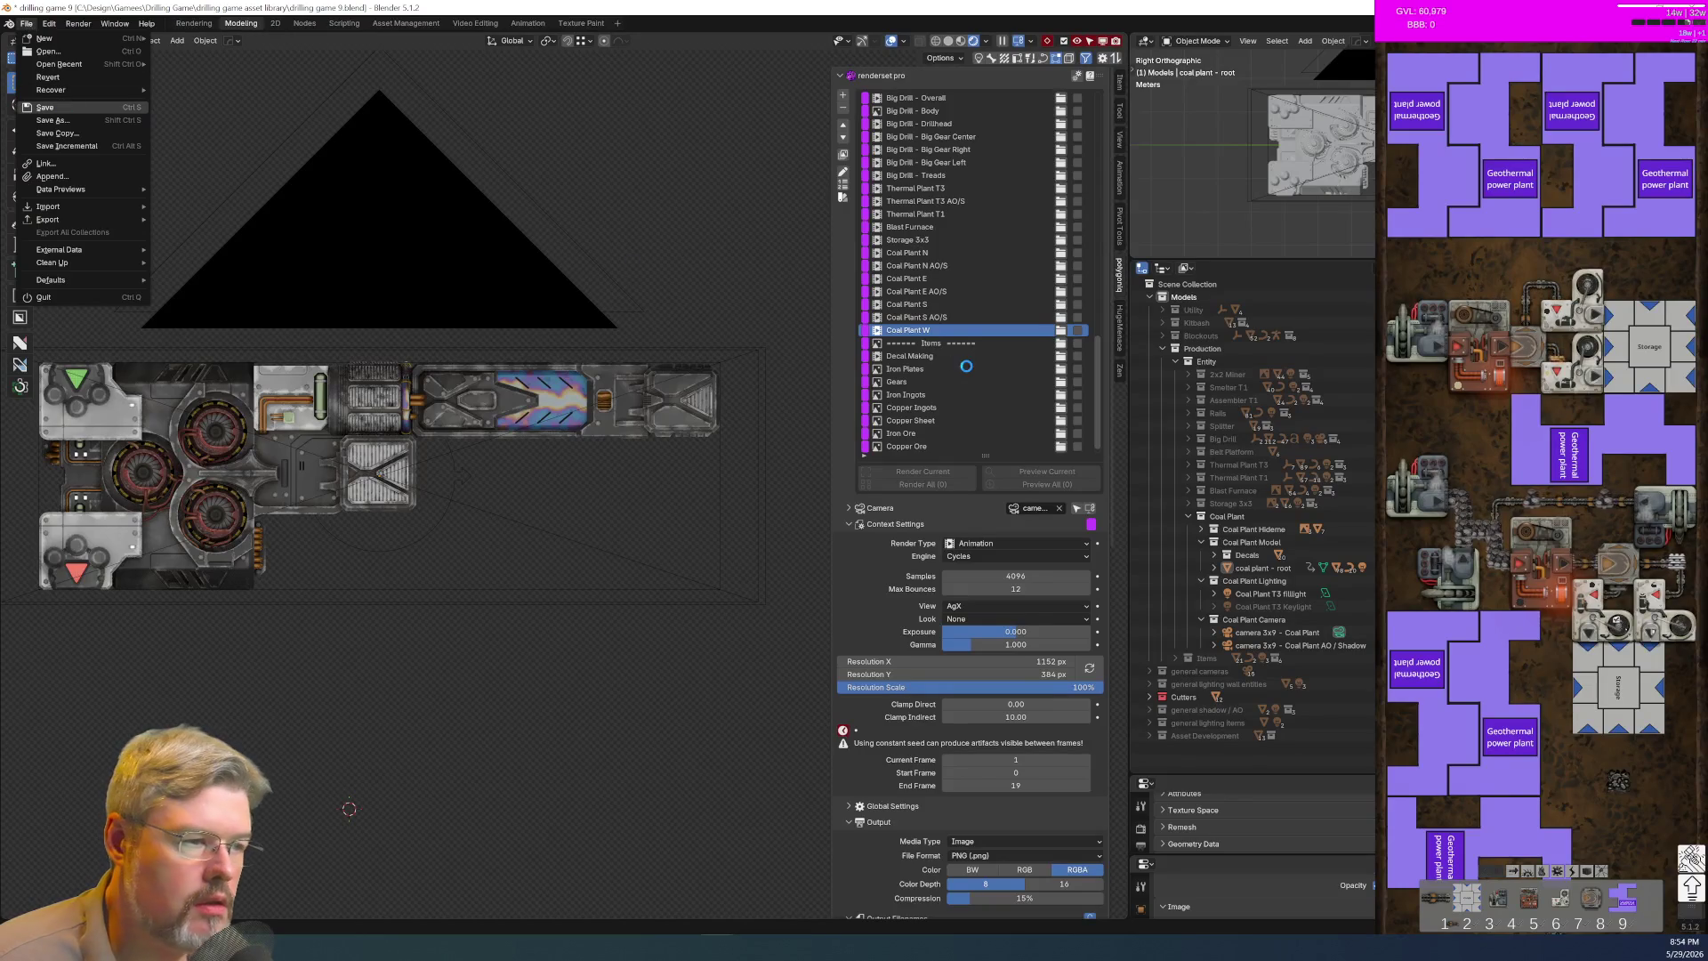
click(952, 290)
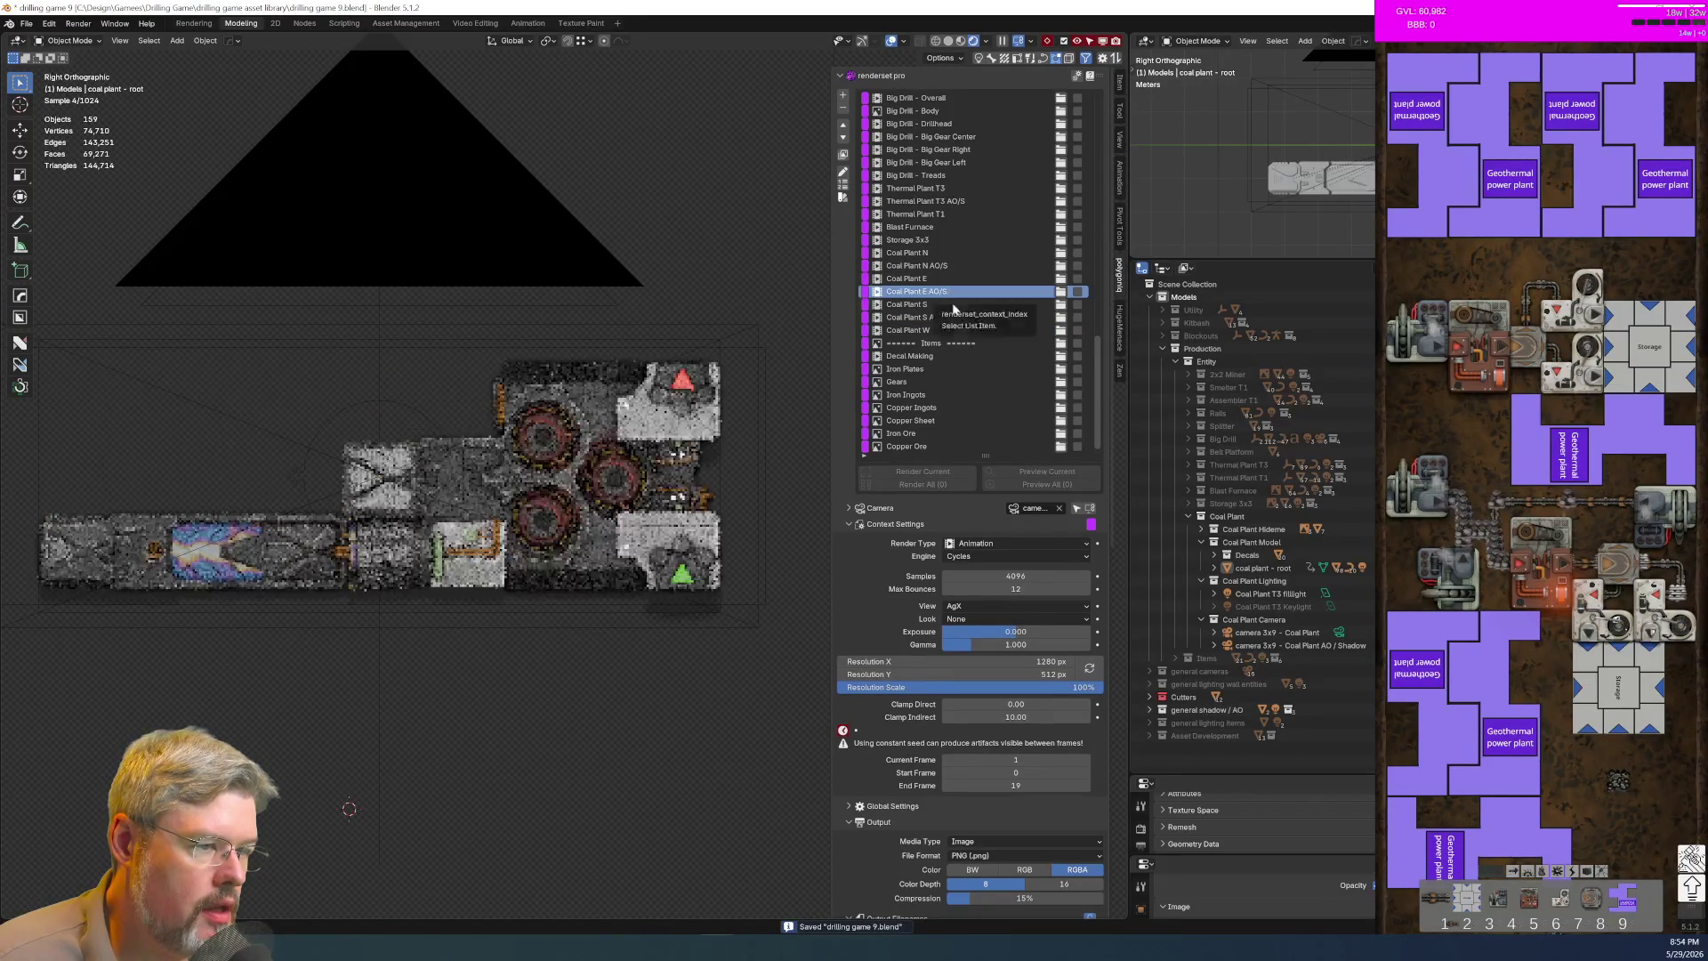
Step: Duplicate it as Coal Plant W AO/S and move it just below Coal Plant W
click(844, 96)
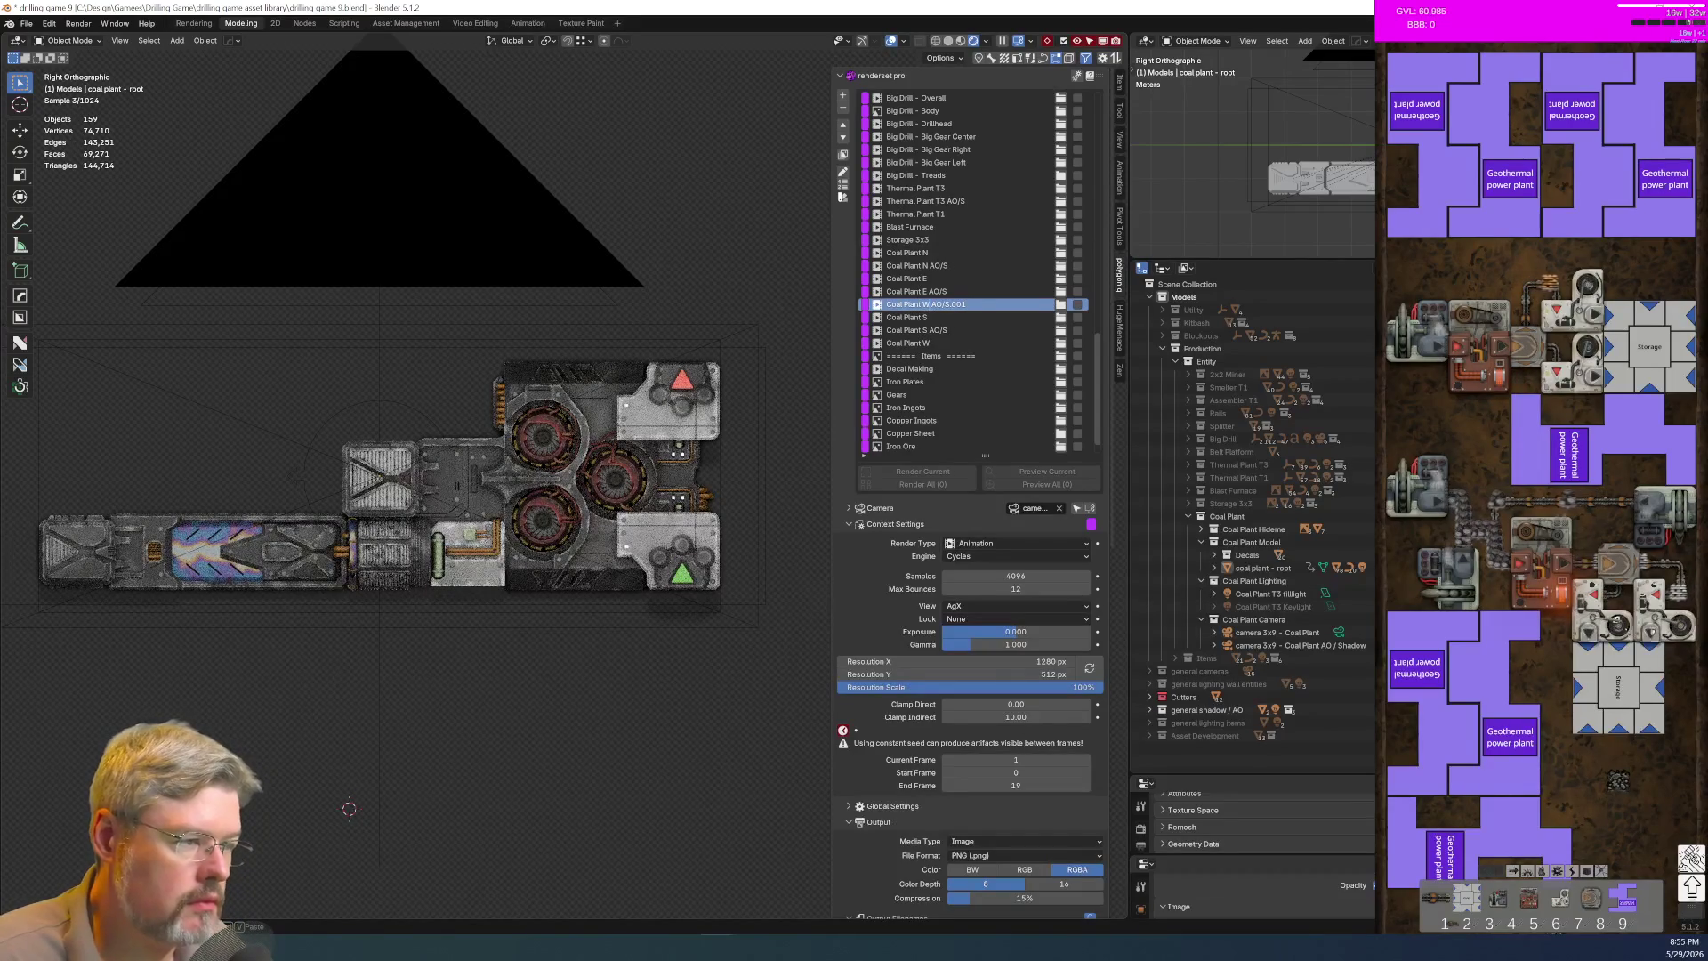
key(BackSpace)
key(BackSpace)
key(BackSpace)
key(Return)
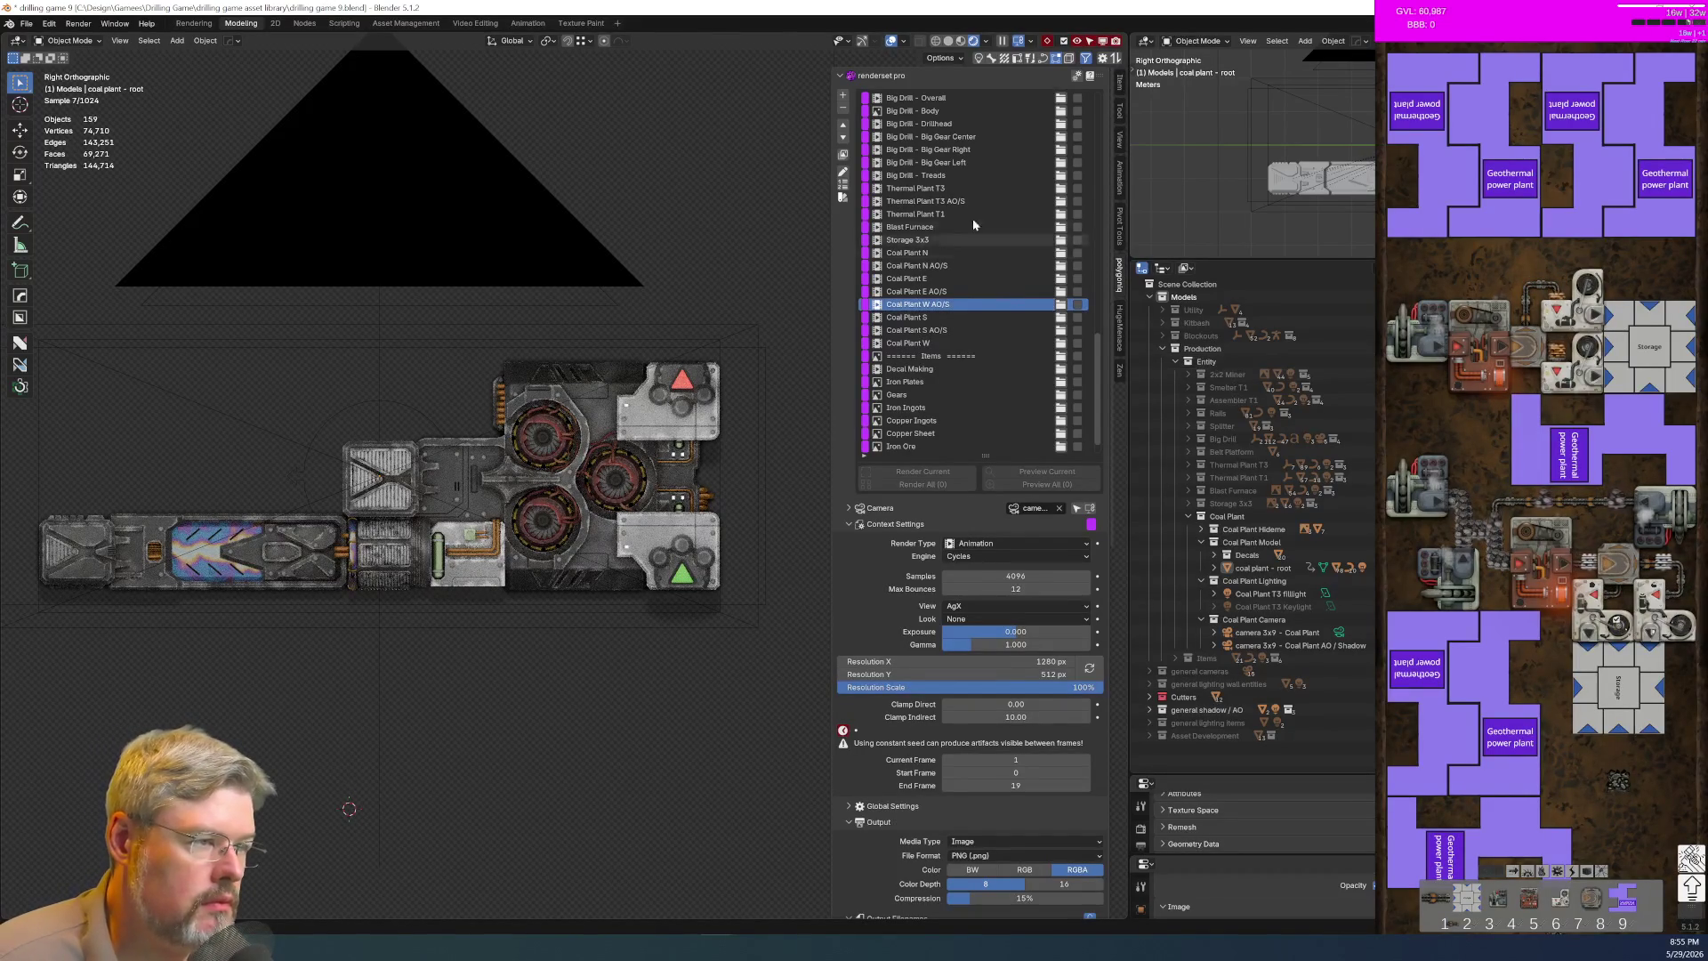
click(843, 140)
click(843, 140)
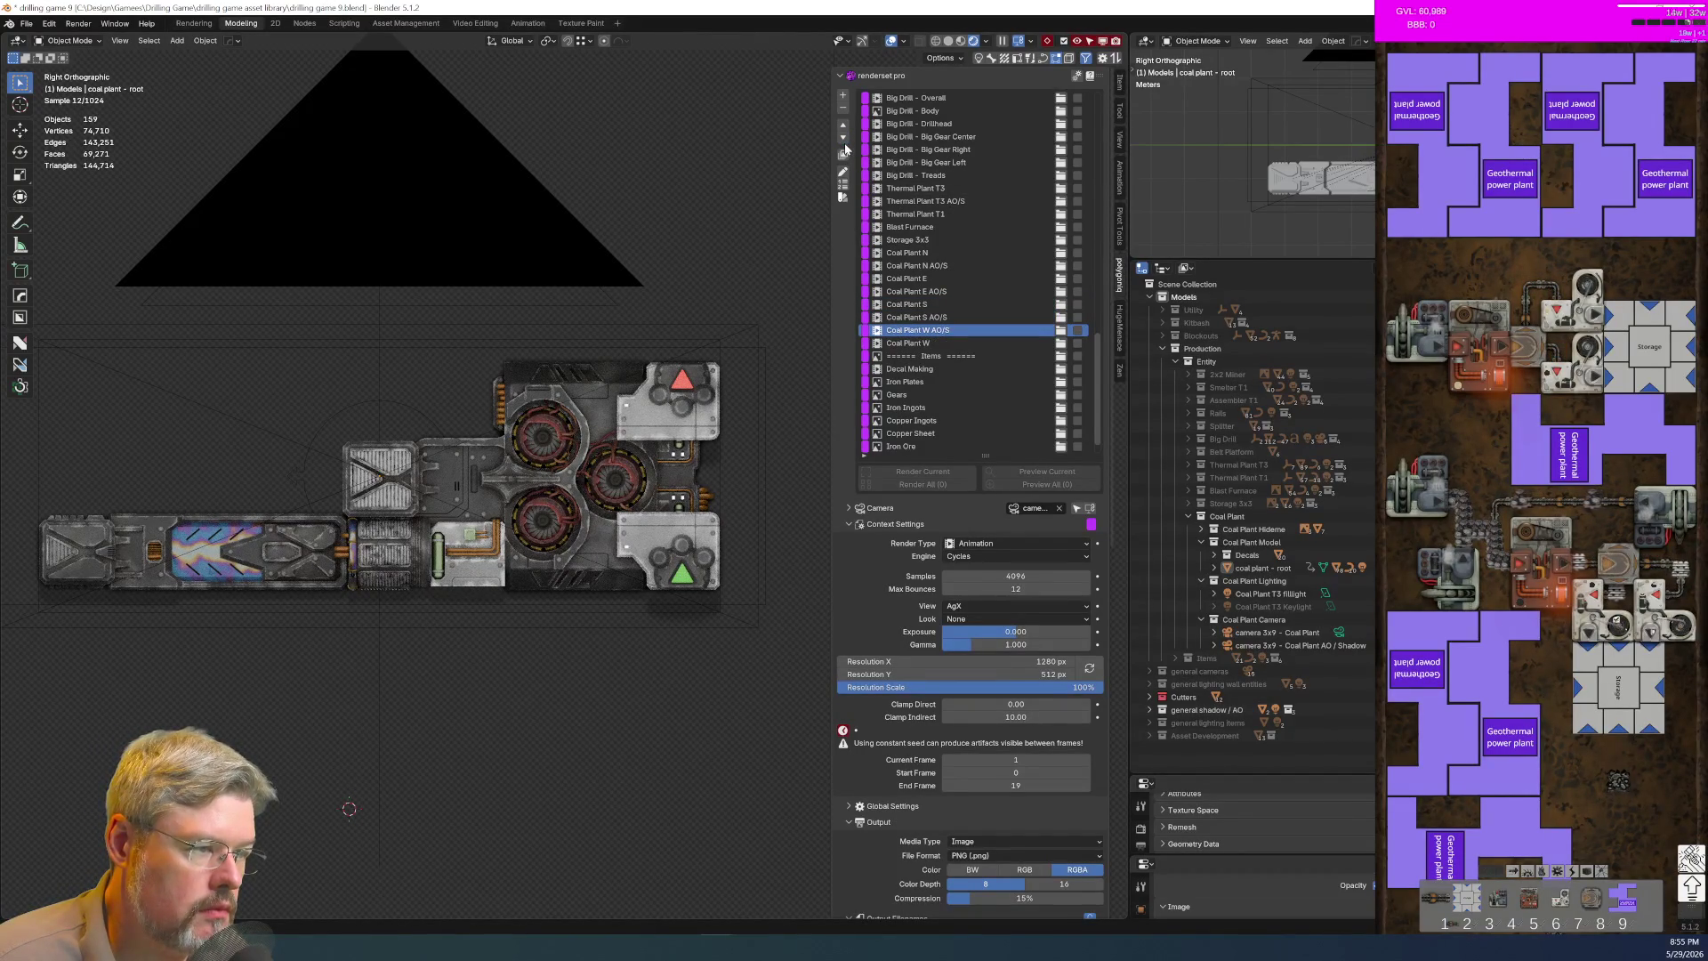
click(843, 139)
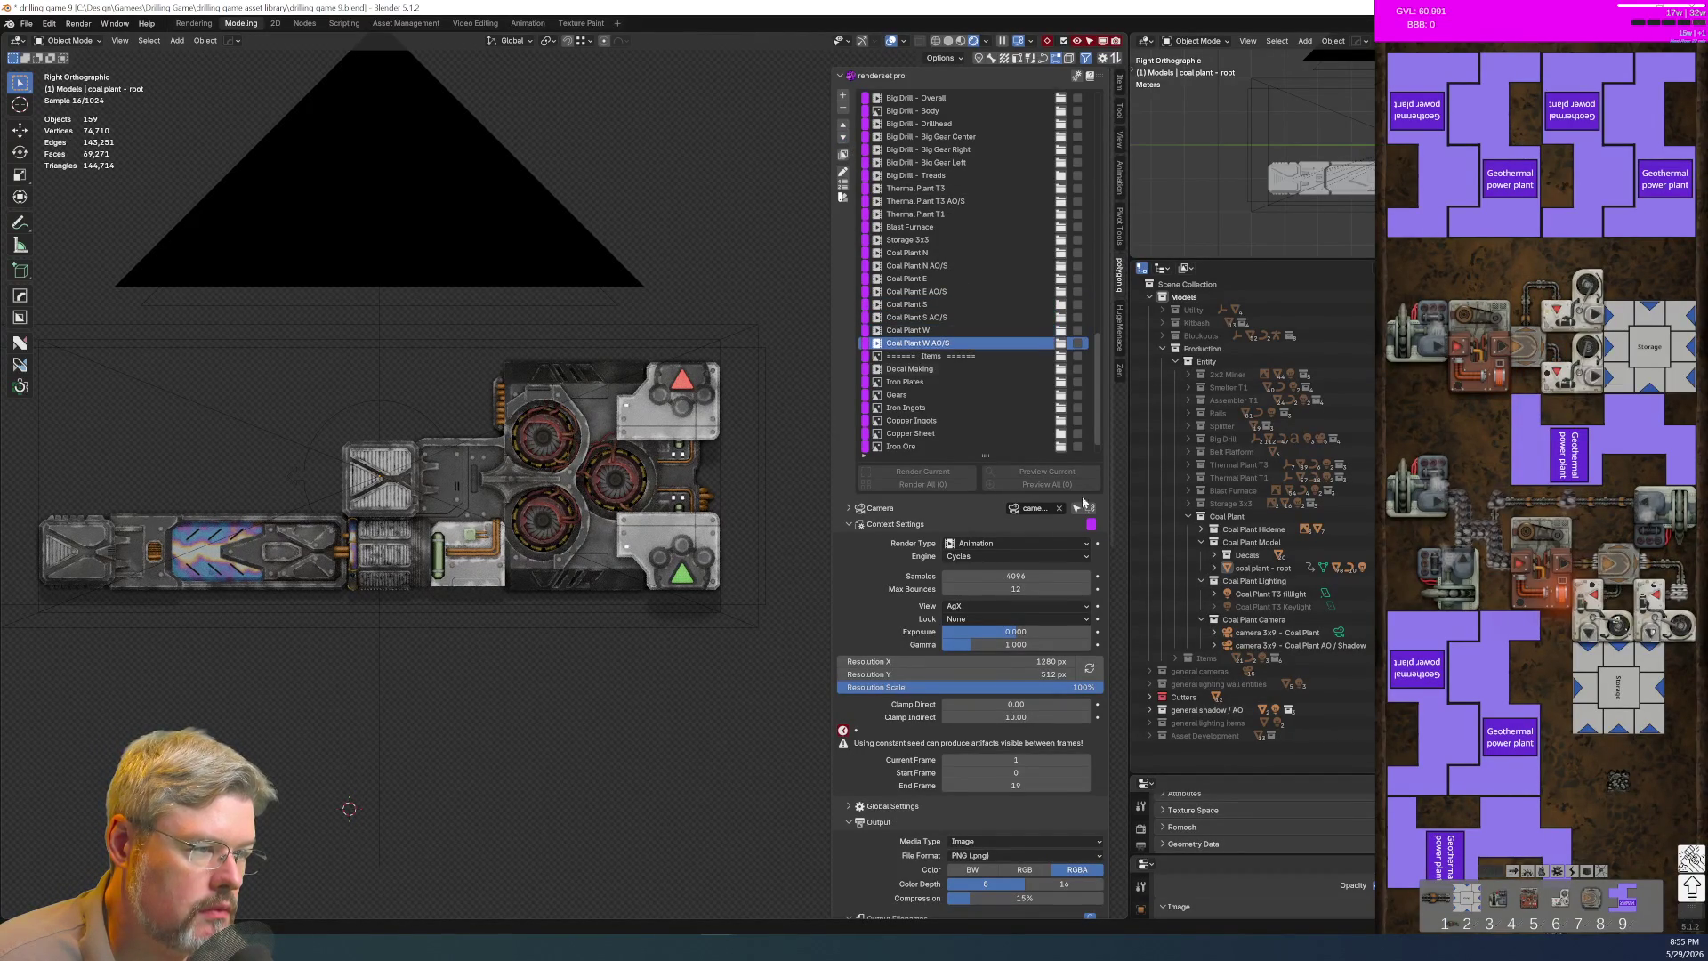
scroll(966, 723, down, 3)
Step: Change the frame filename to coal-plant-w-{frame_current}
scroll(967, 723, down, 5)
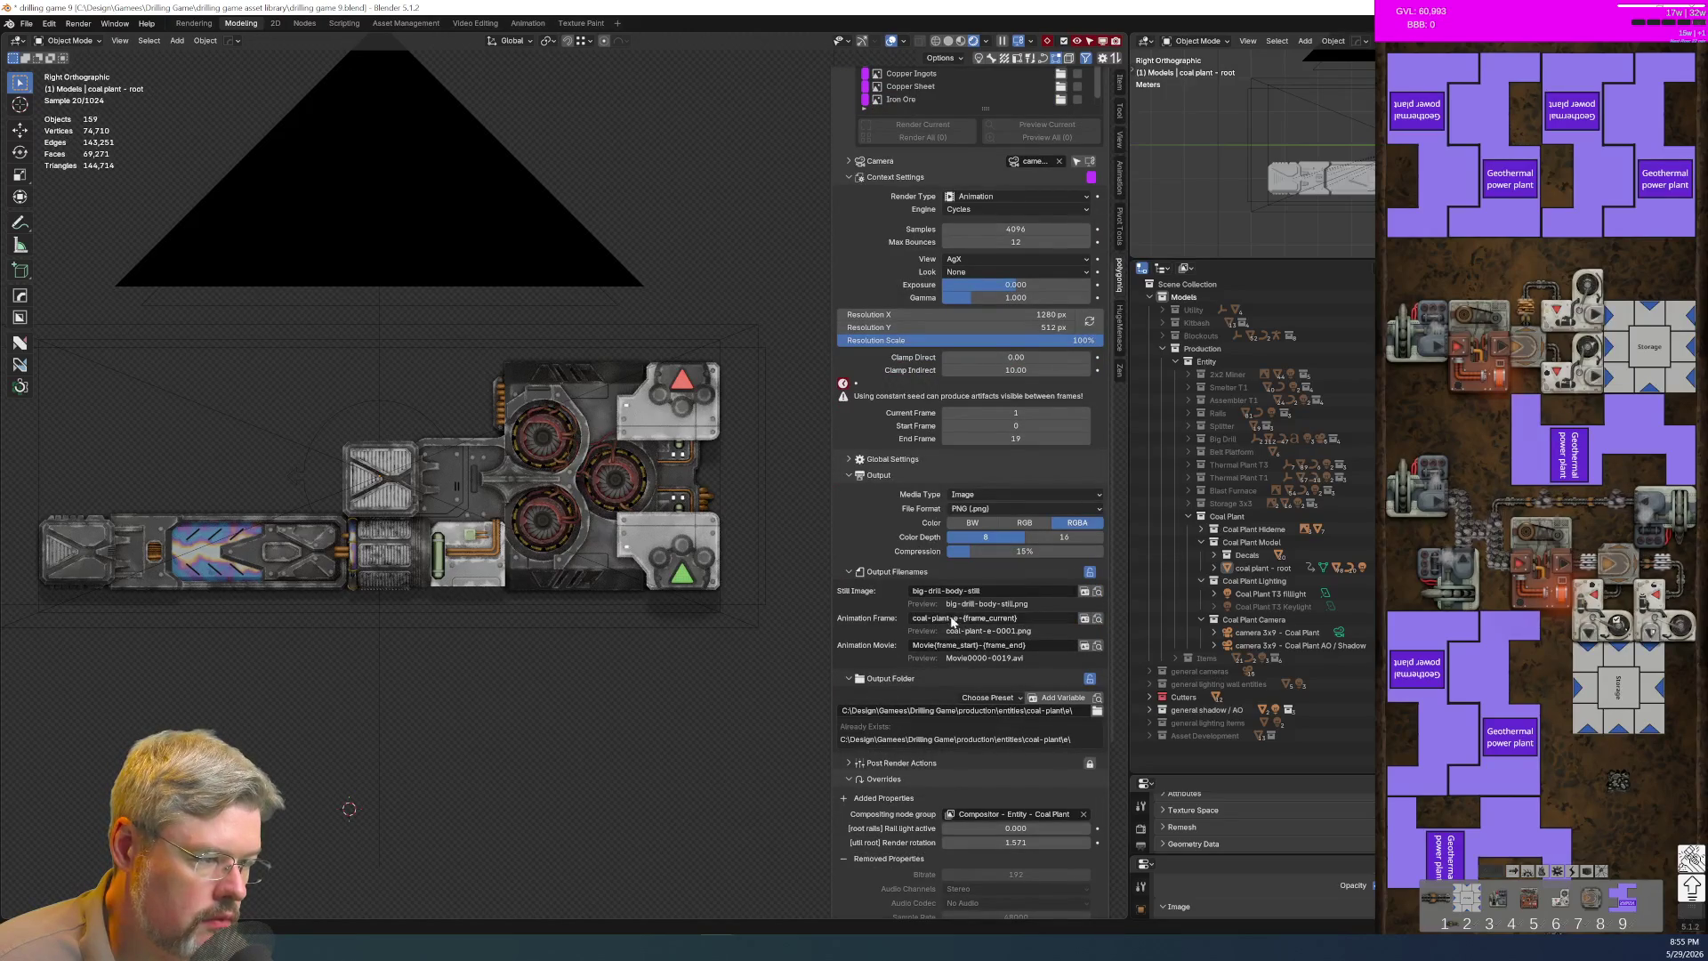
key(Delete)
text(W)
key(Return)
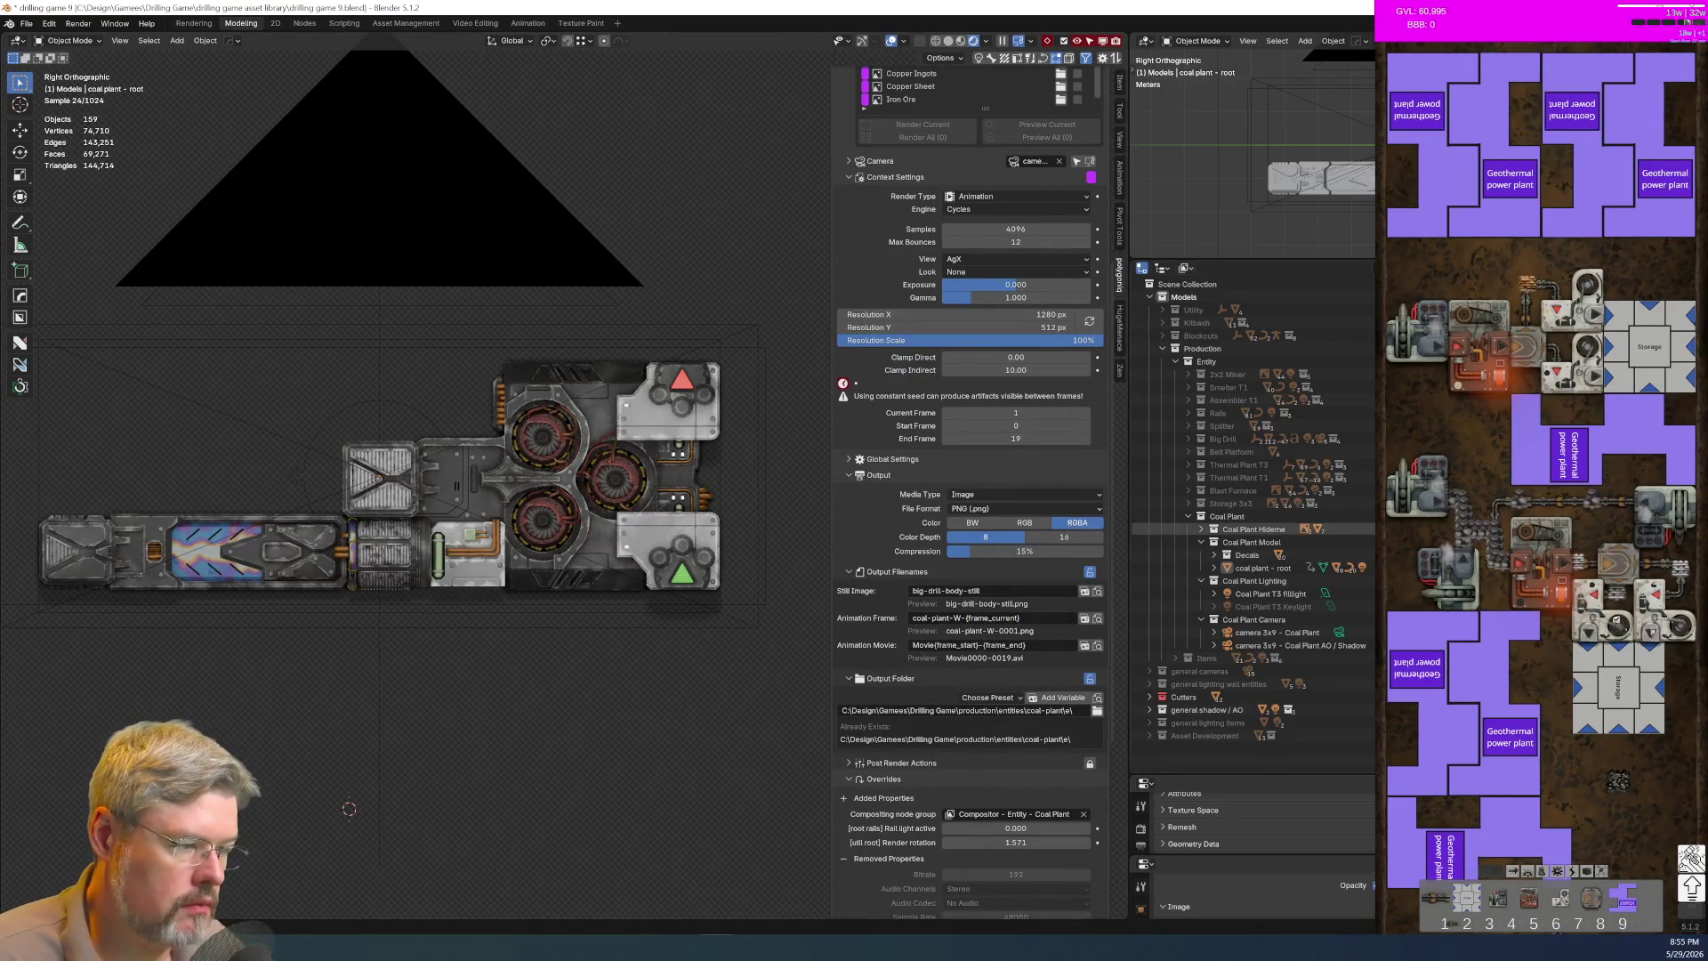
click(953, 618)
click(952, 617)
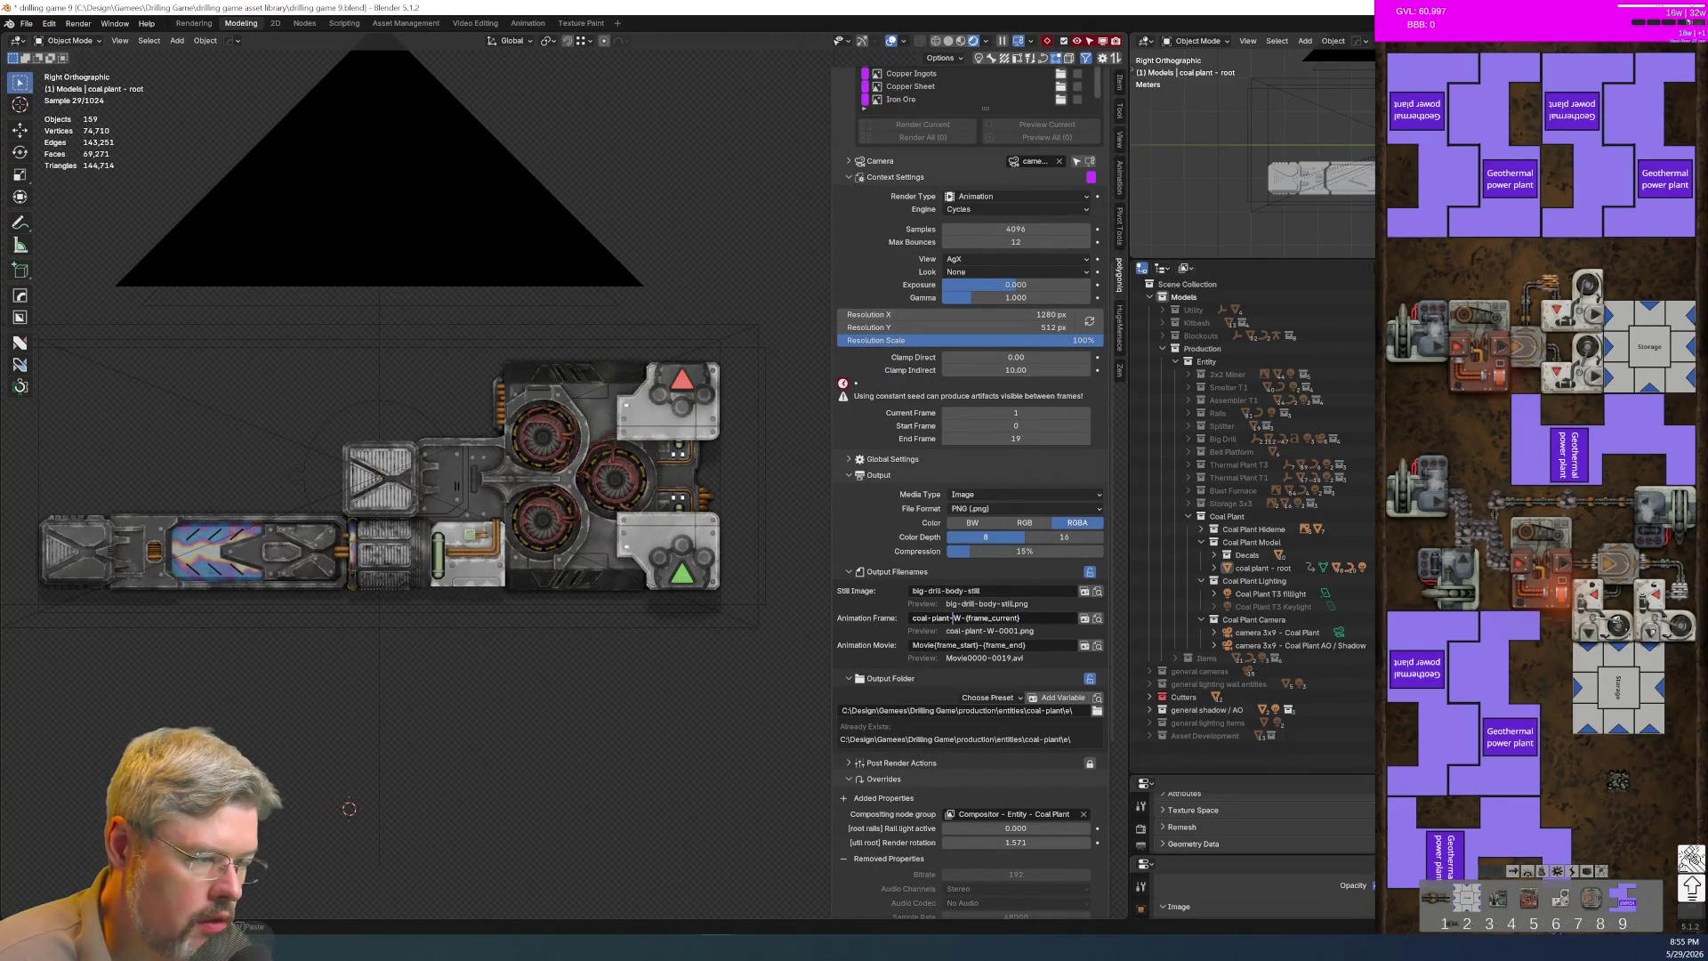
key(Delete)
text(w)
key(Return)
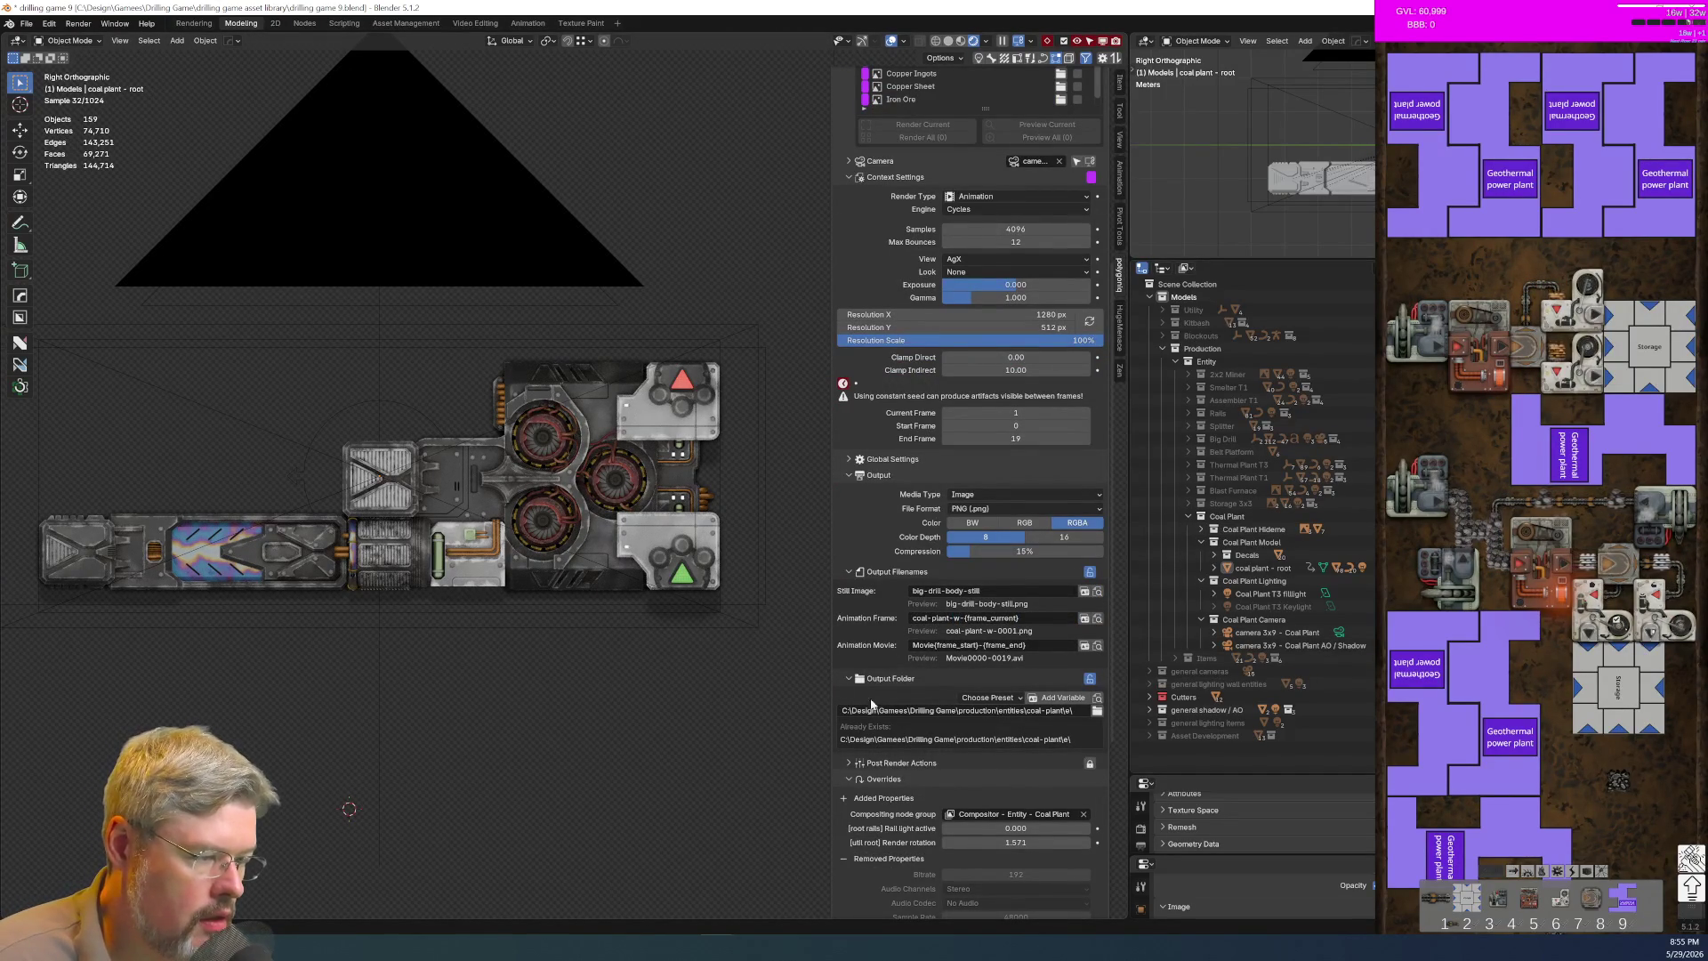
Step: Set the output folder to the w folder
click(1096, 710)
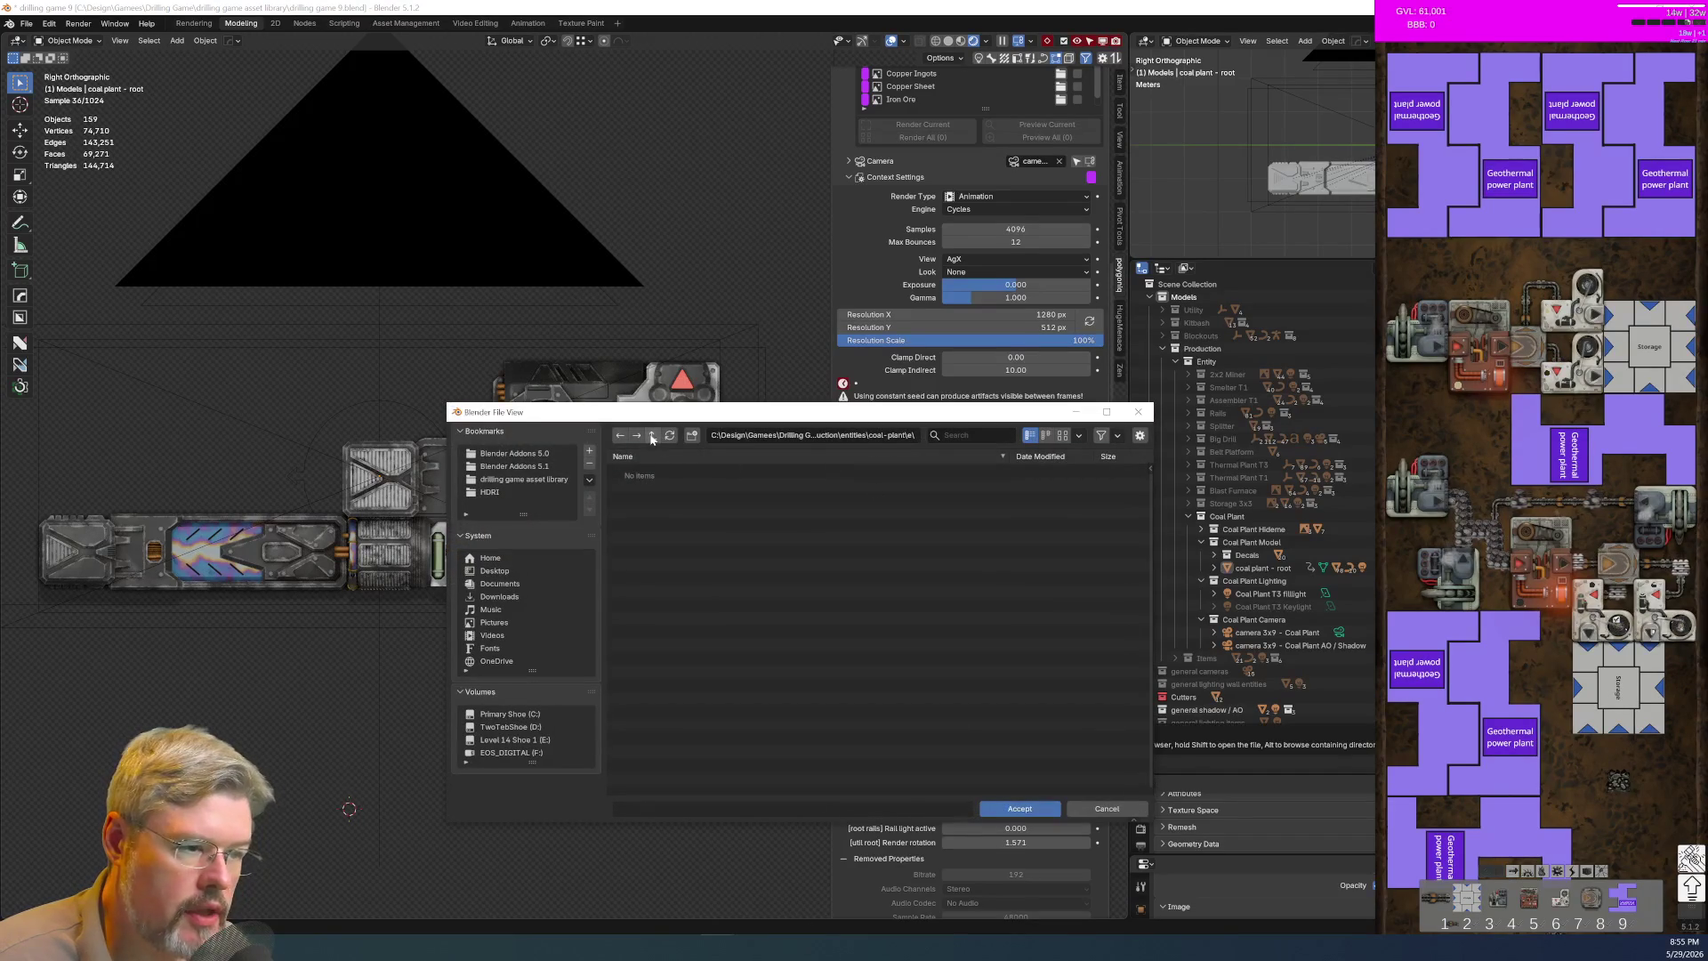
click(649, 511)
click(1005, 808)
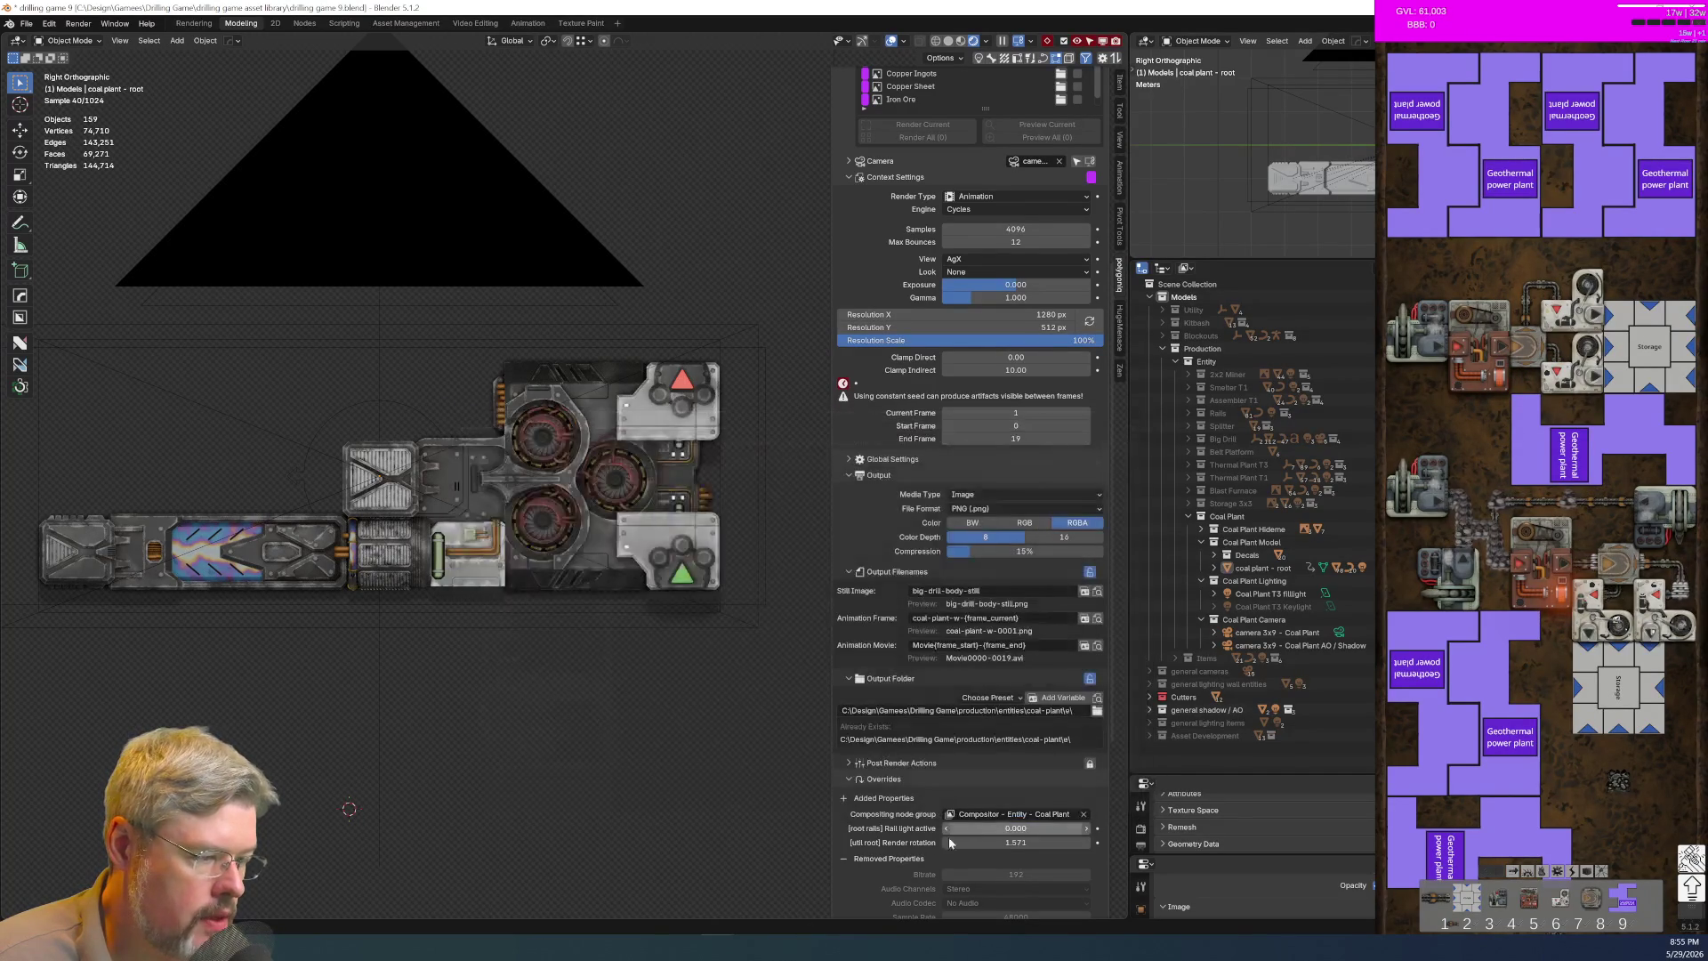
Step: Set the render rotation to 3pi/2 (4.712)
click(1016, 843)
text(3)
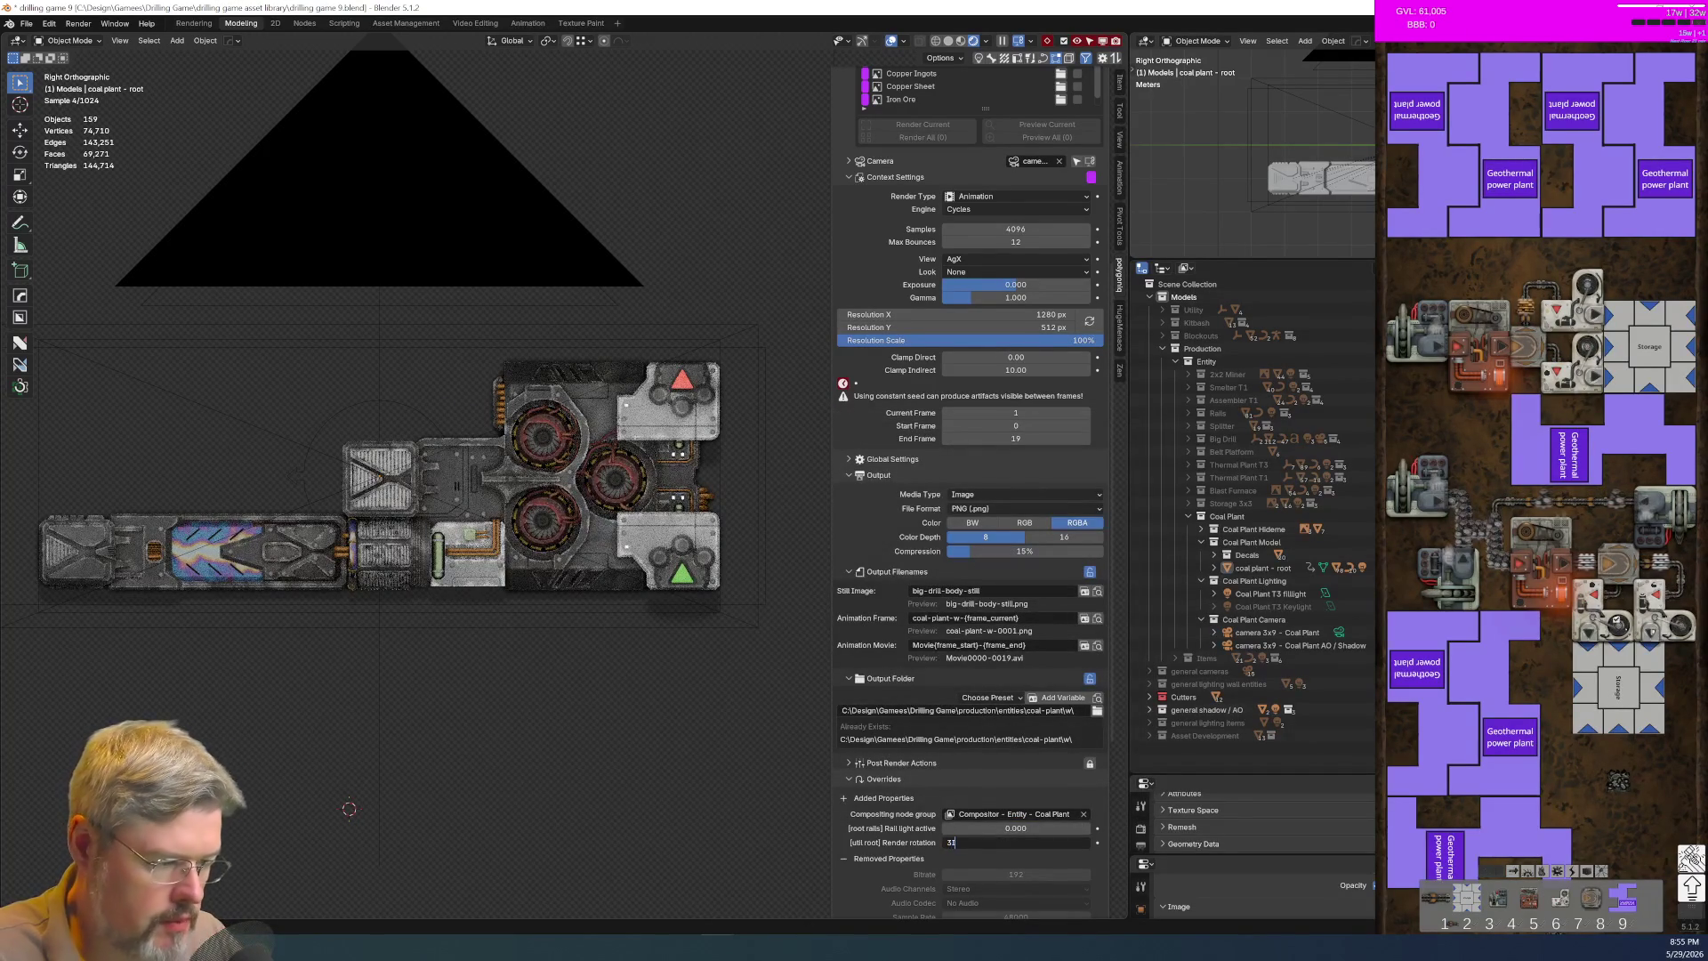
text(pi/2)
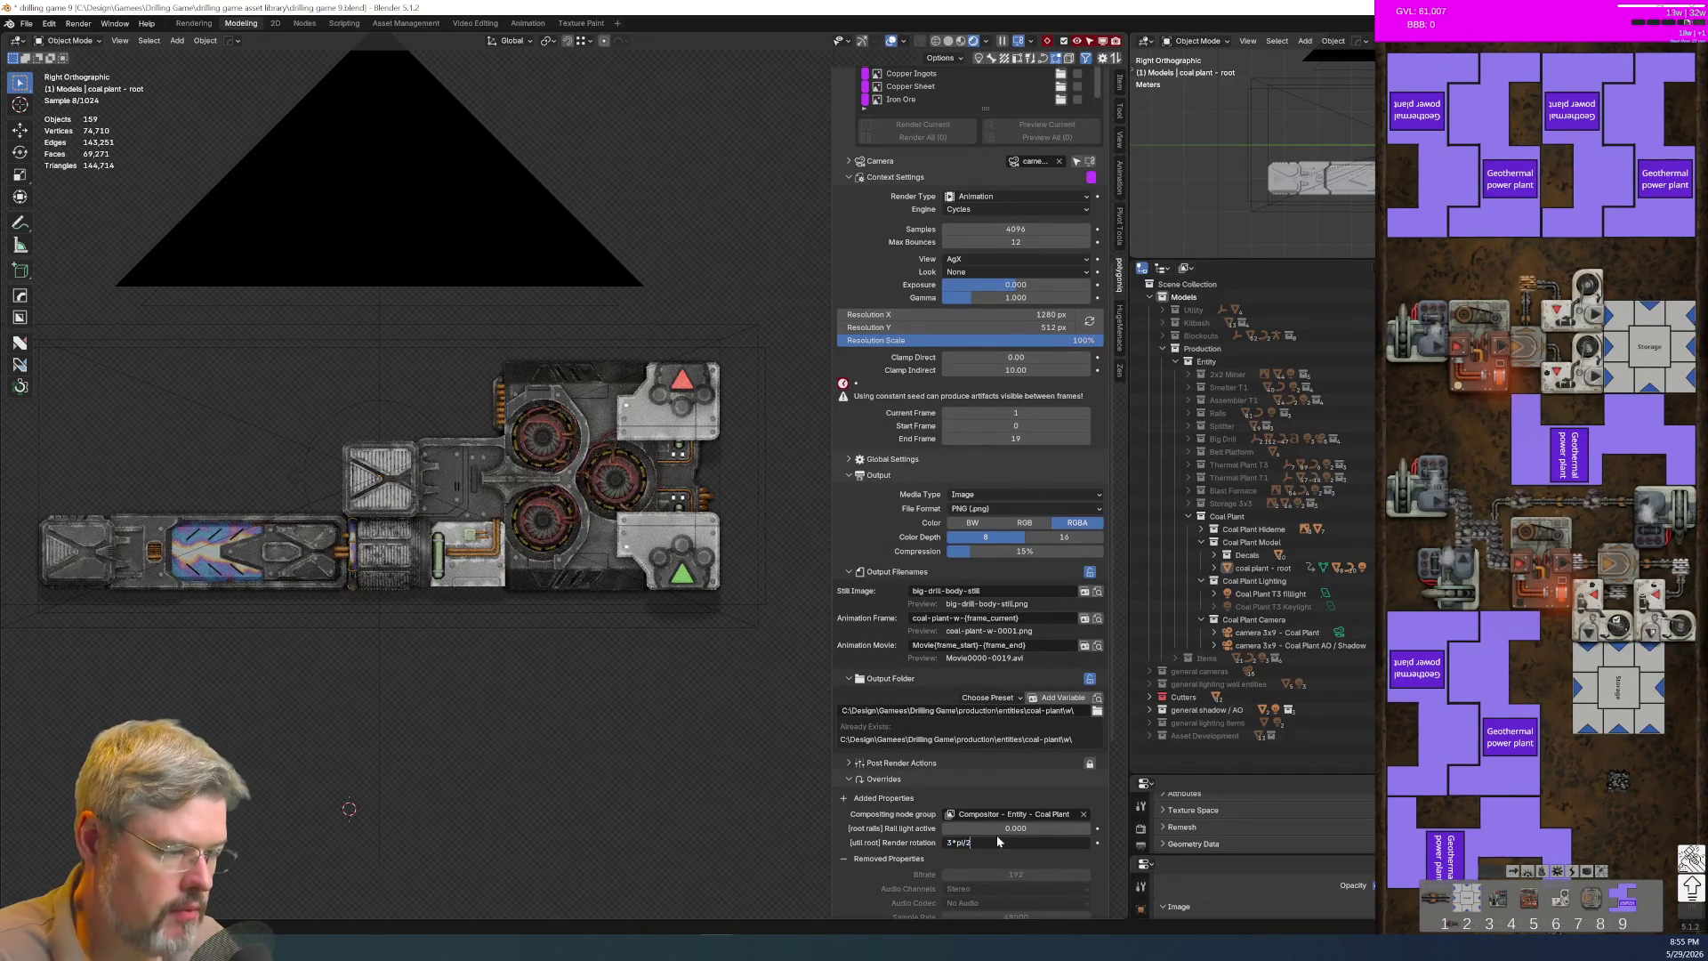
key(Return)
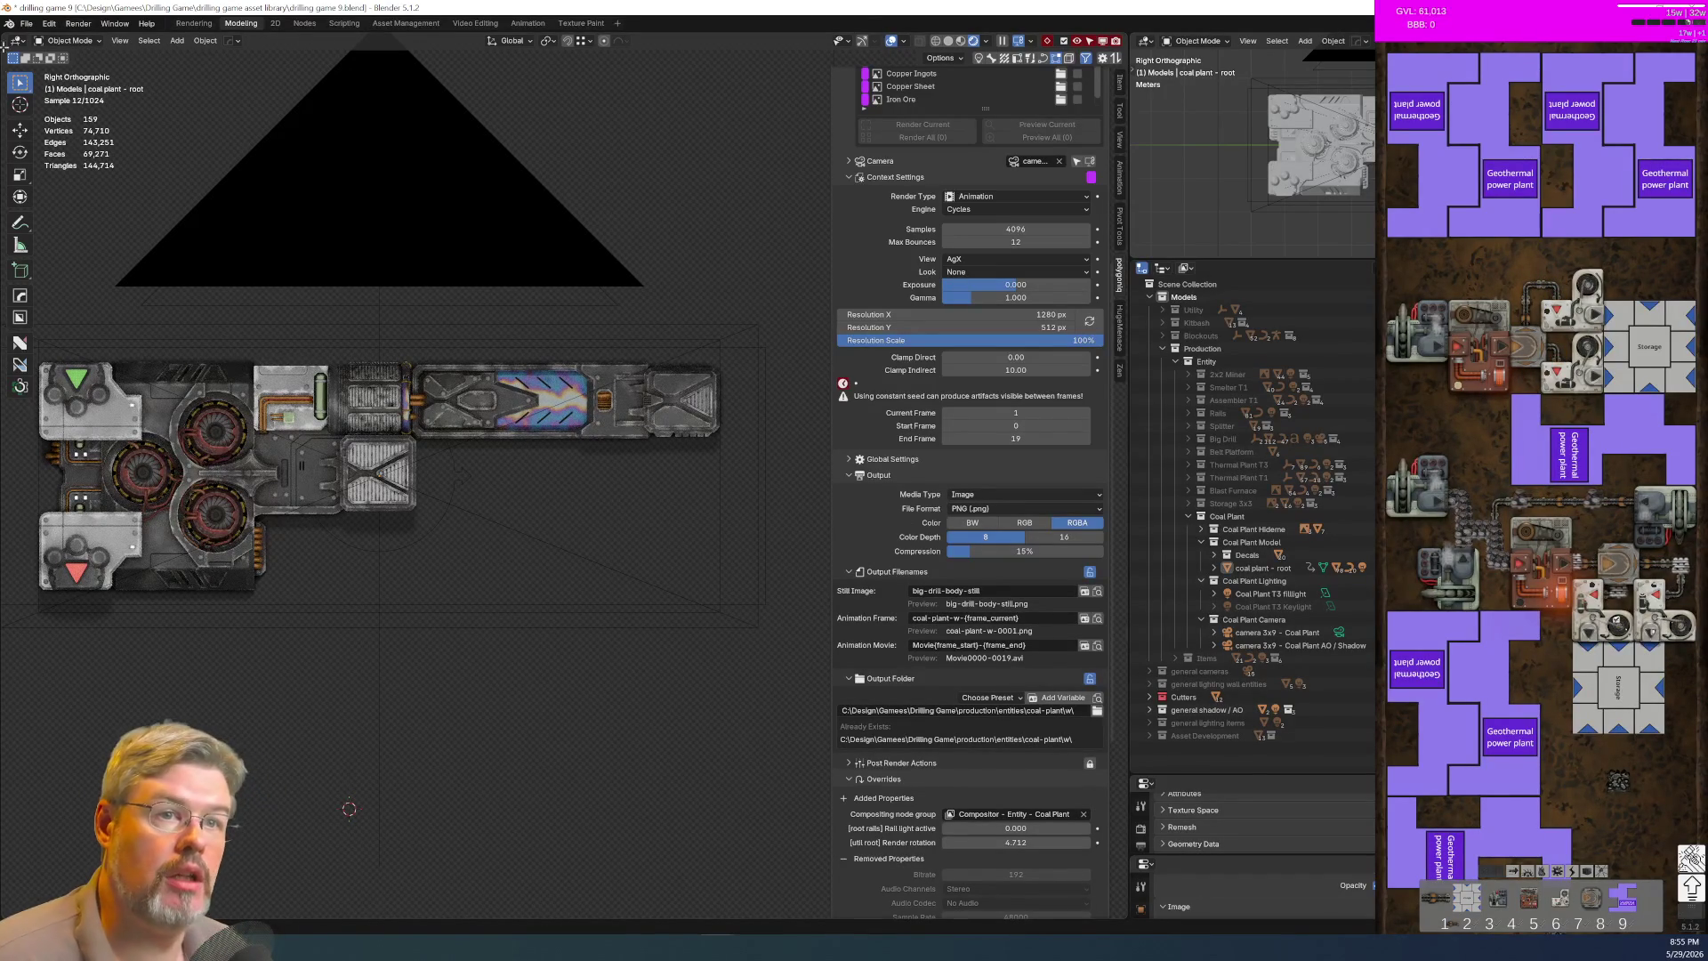
Step: Collapse the Overrides section and make the render preset list taller
click(30, 24)
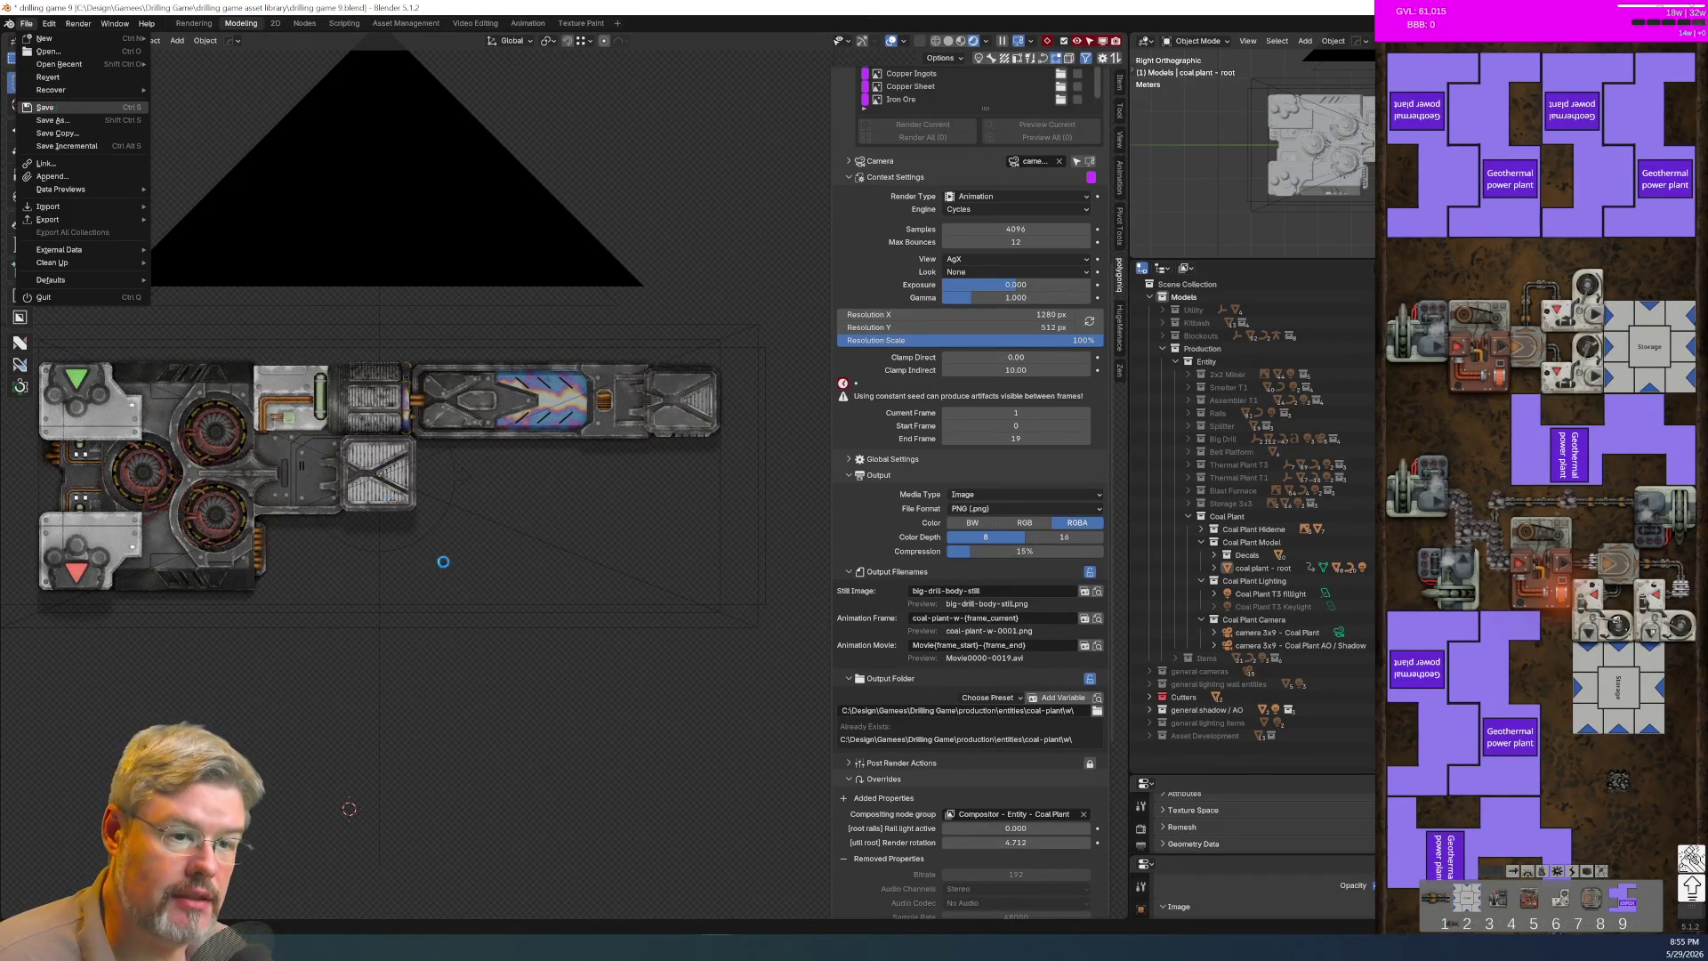
scroll(452, 571, down, 3)
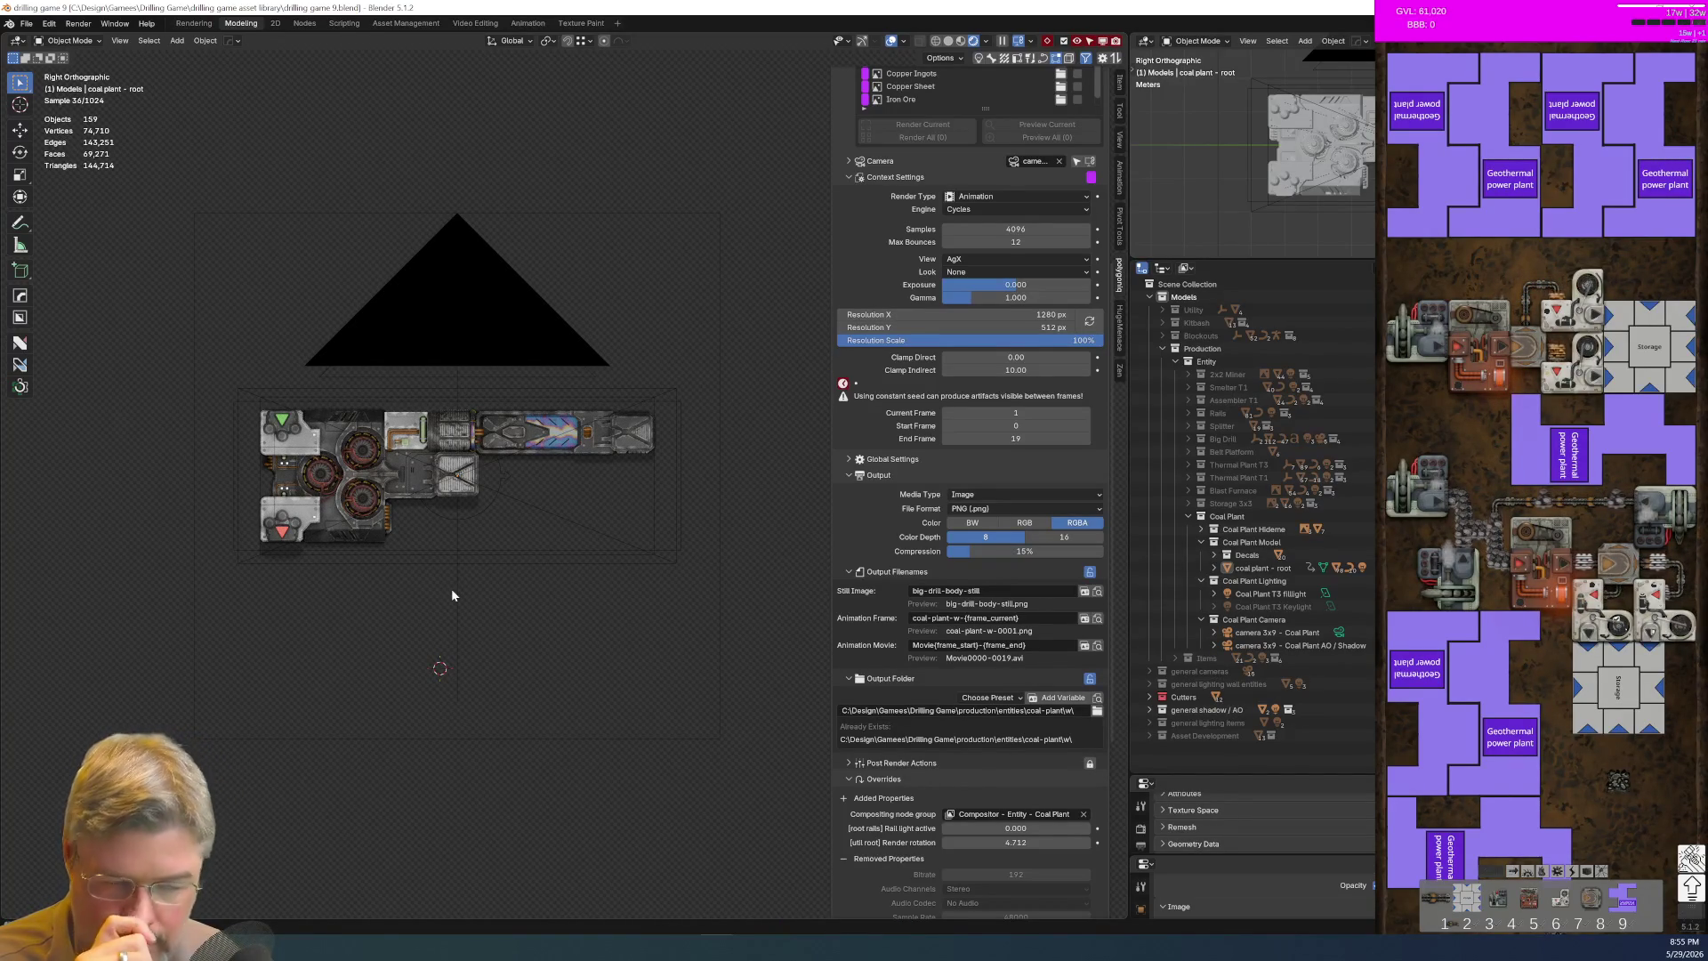
click(847, 780)
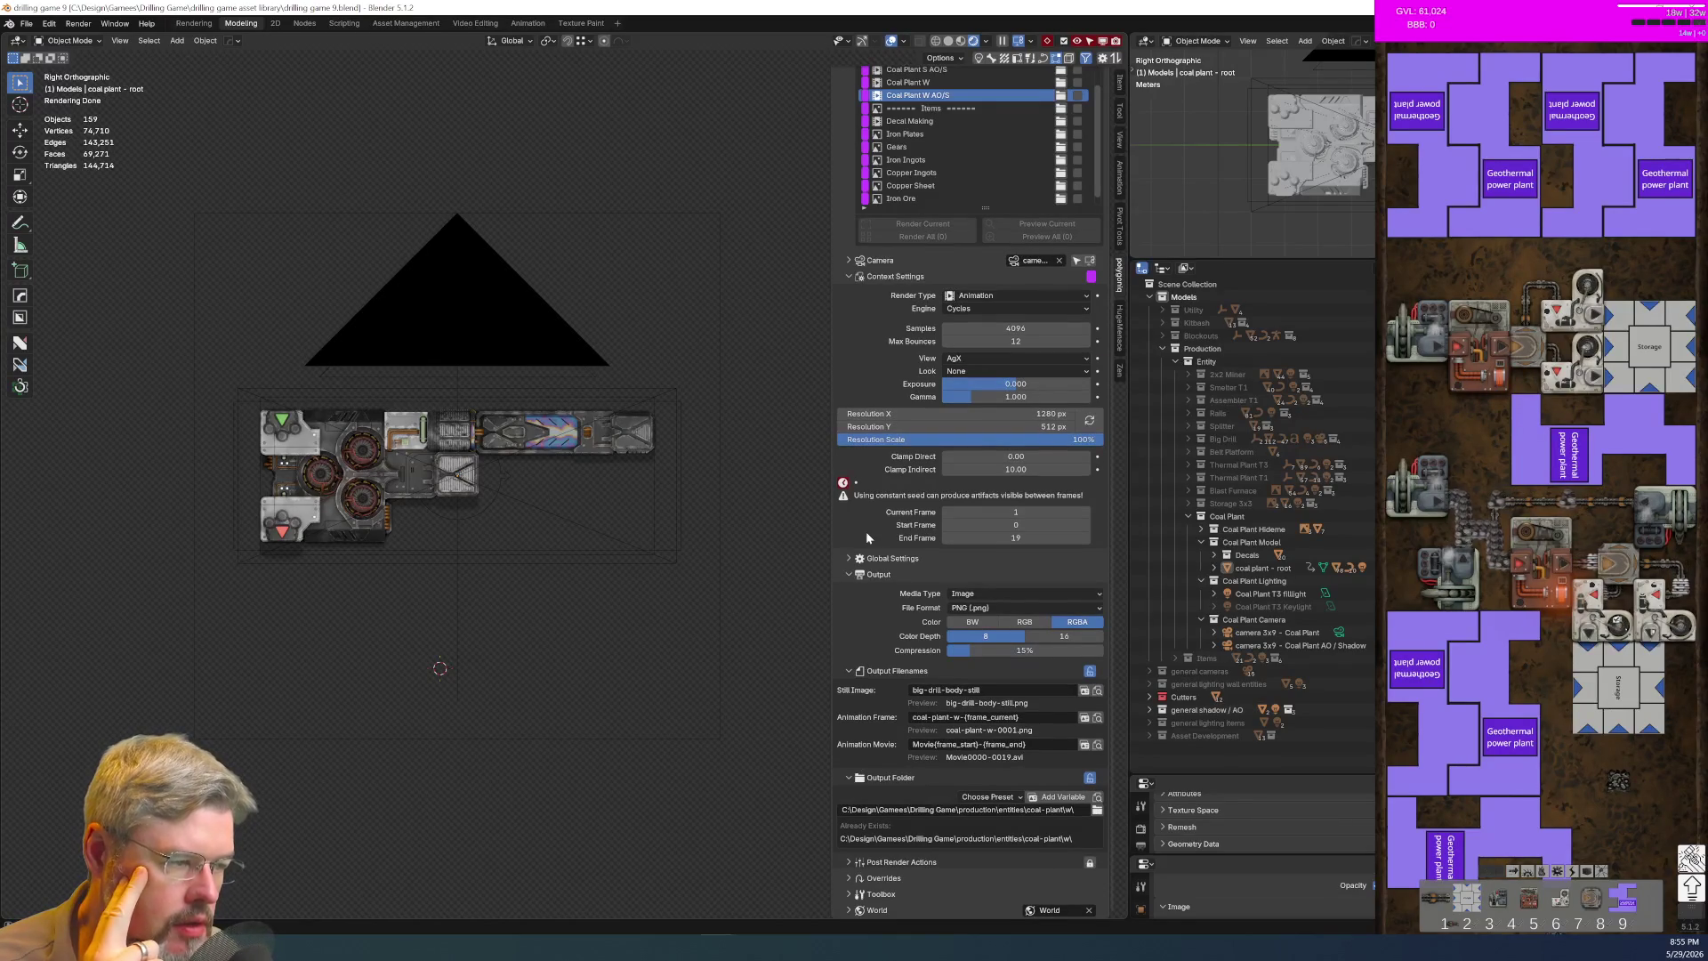
drag(934, 203, 936, 226)
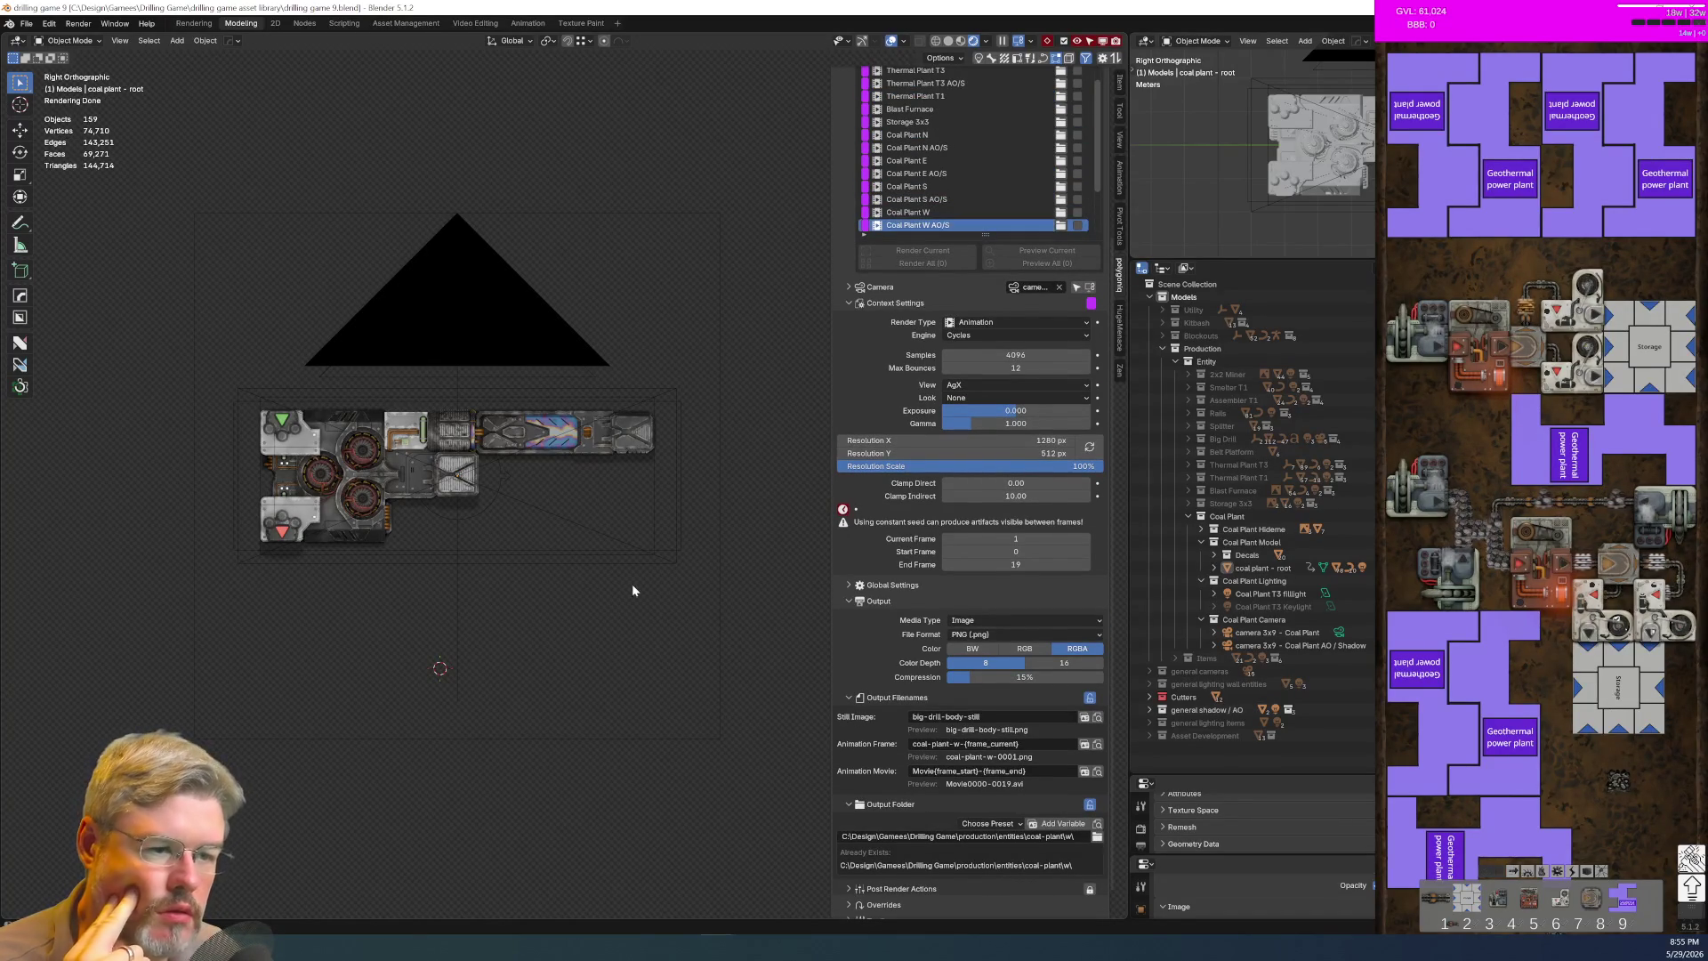
Step: Play and stop the viewport animation, frame the general AO object, and save the file
key(space)
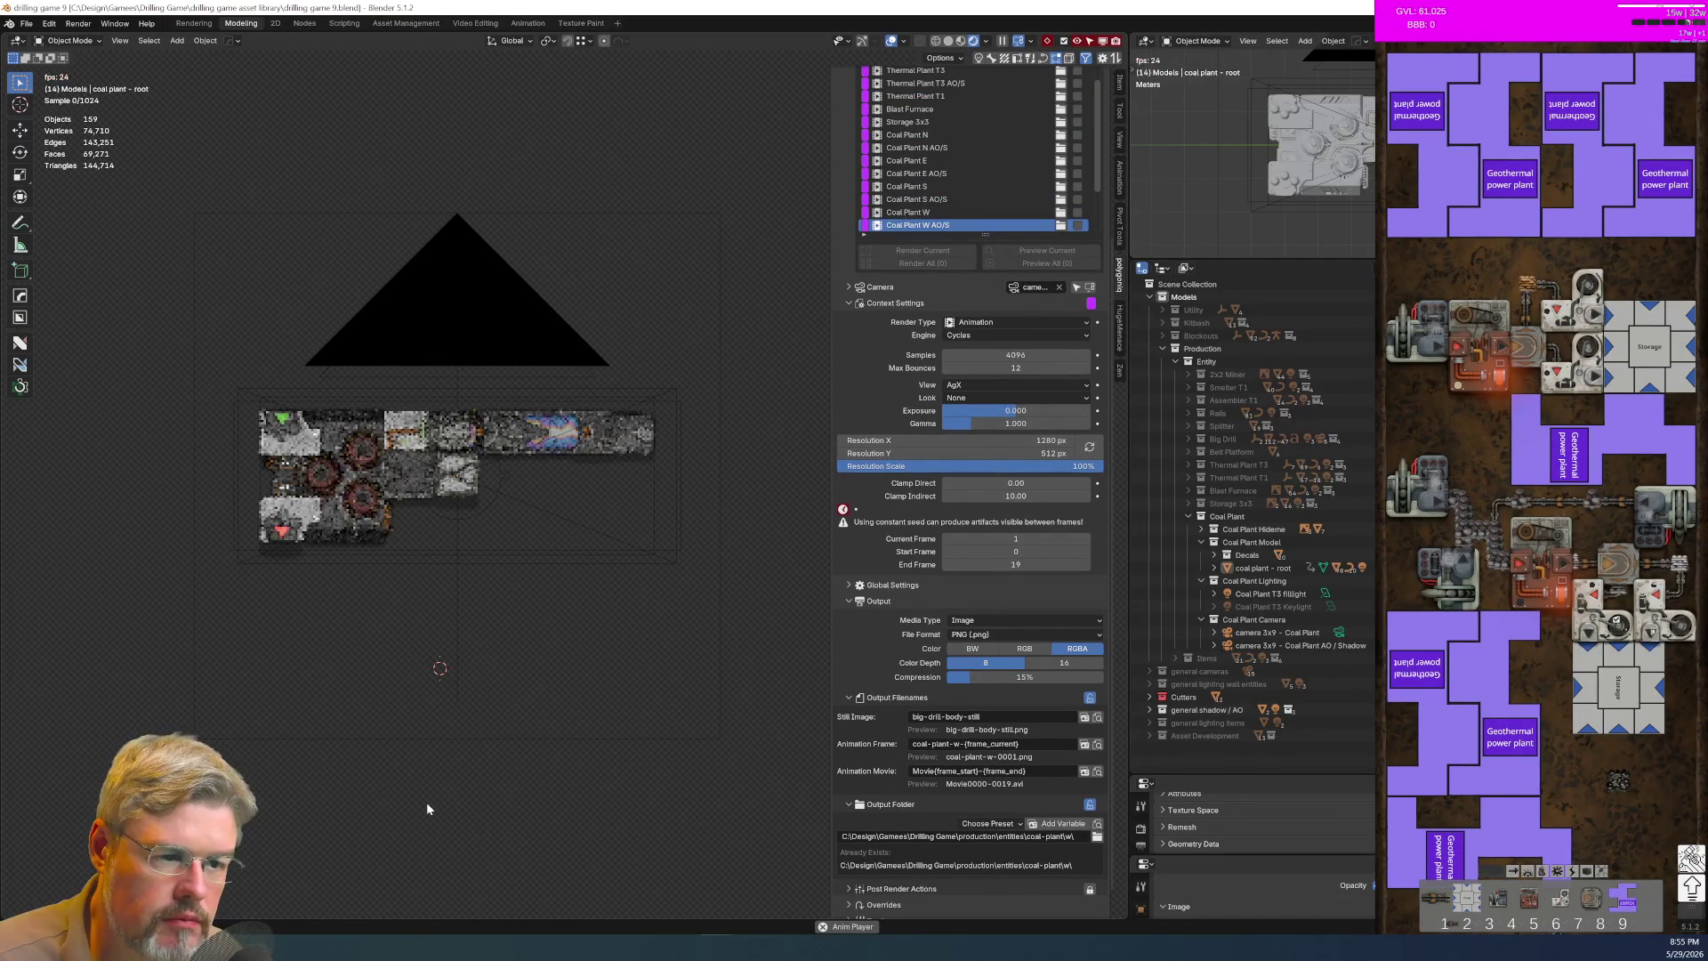
scroll(392, 528, up, 5)
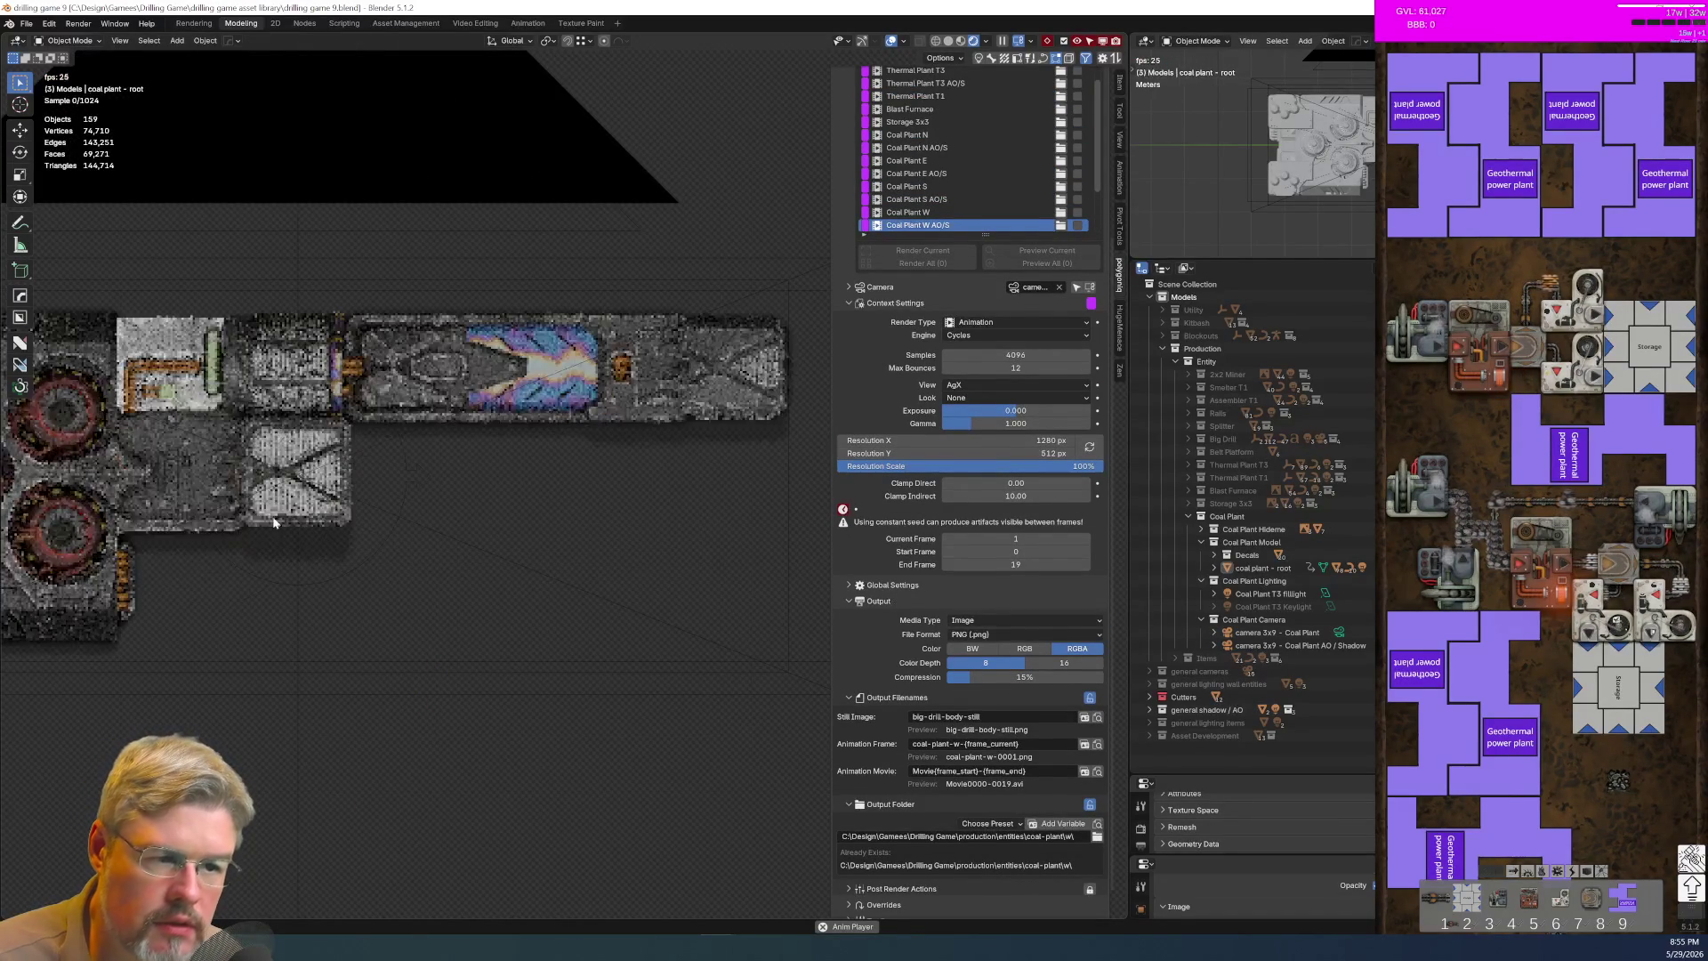
key(Escape)
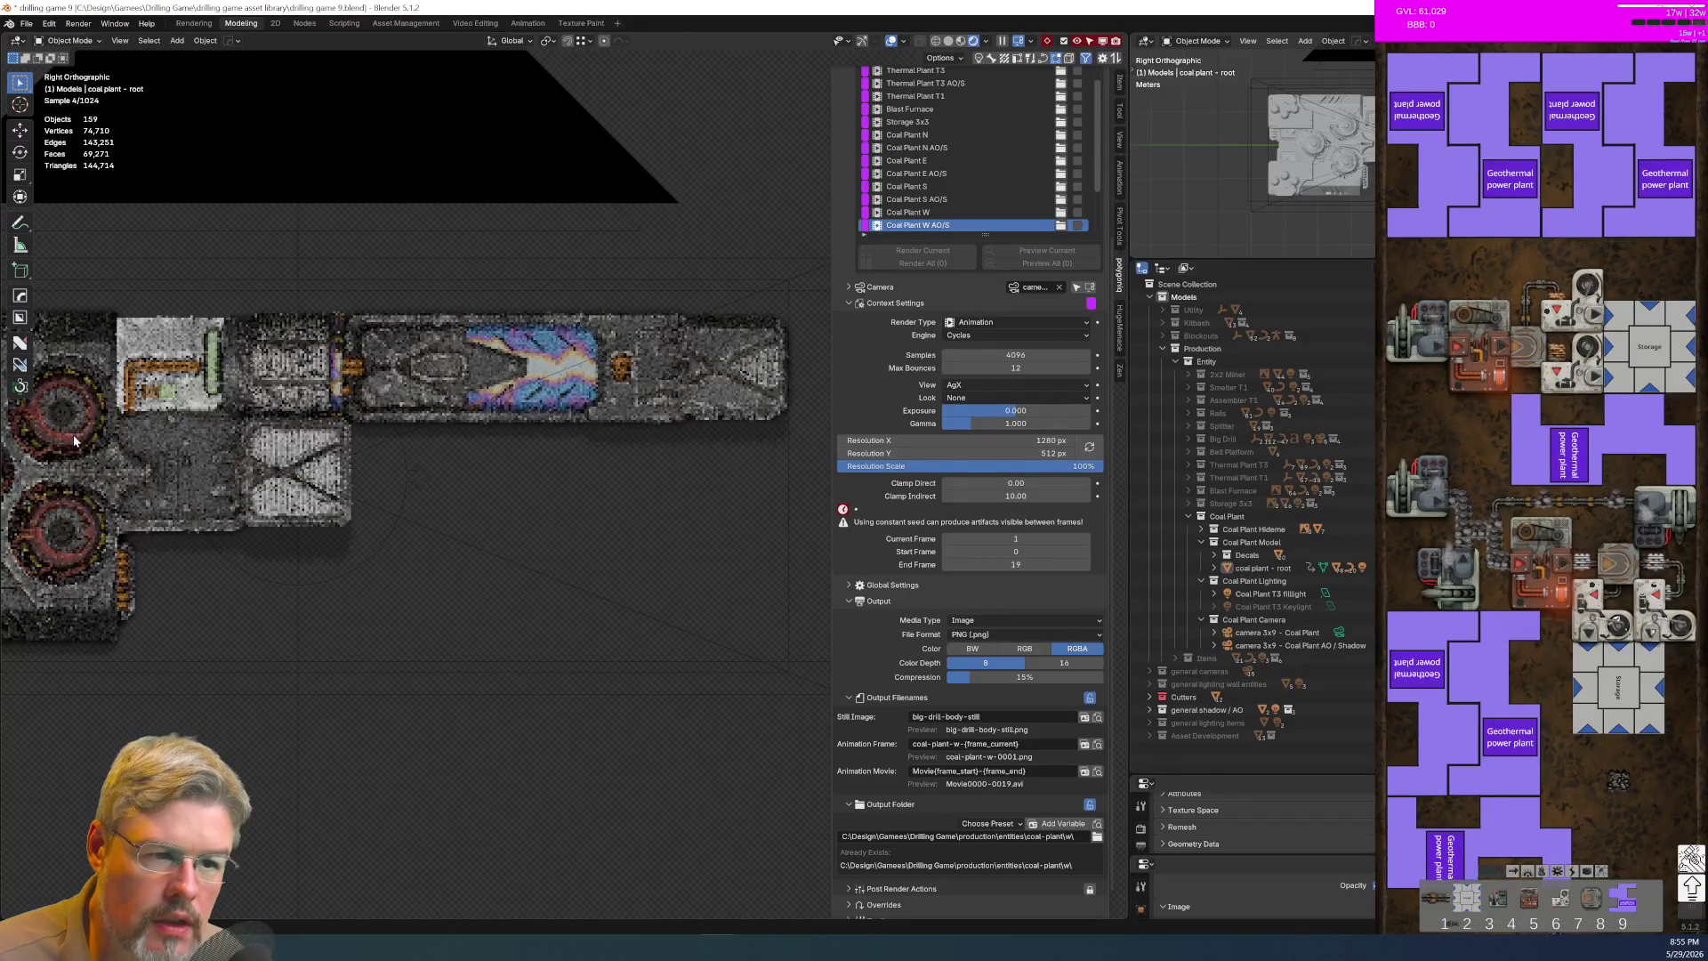
click(532, 749)
key(KP_Decimal)
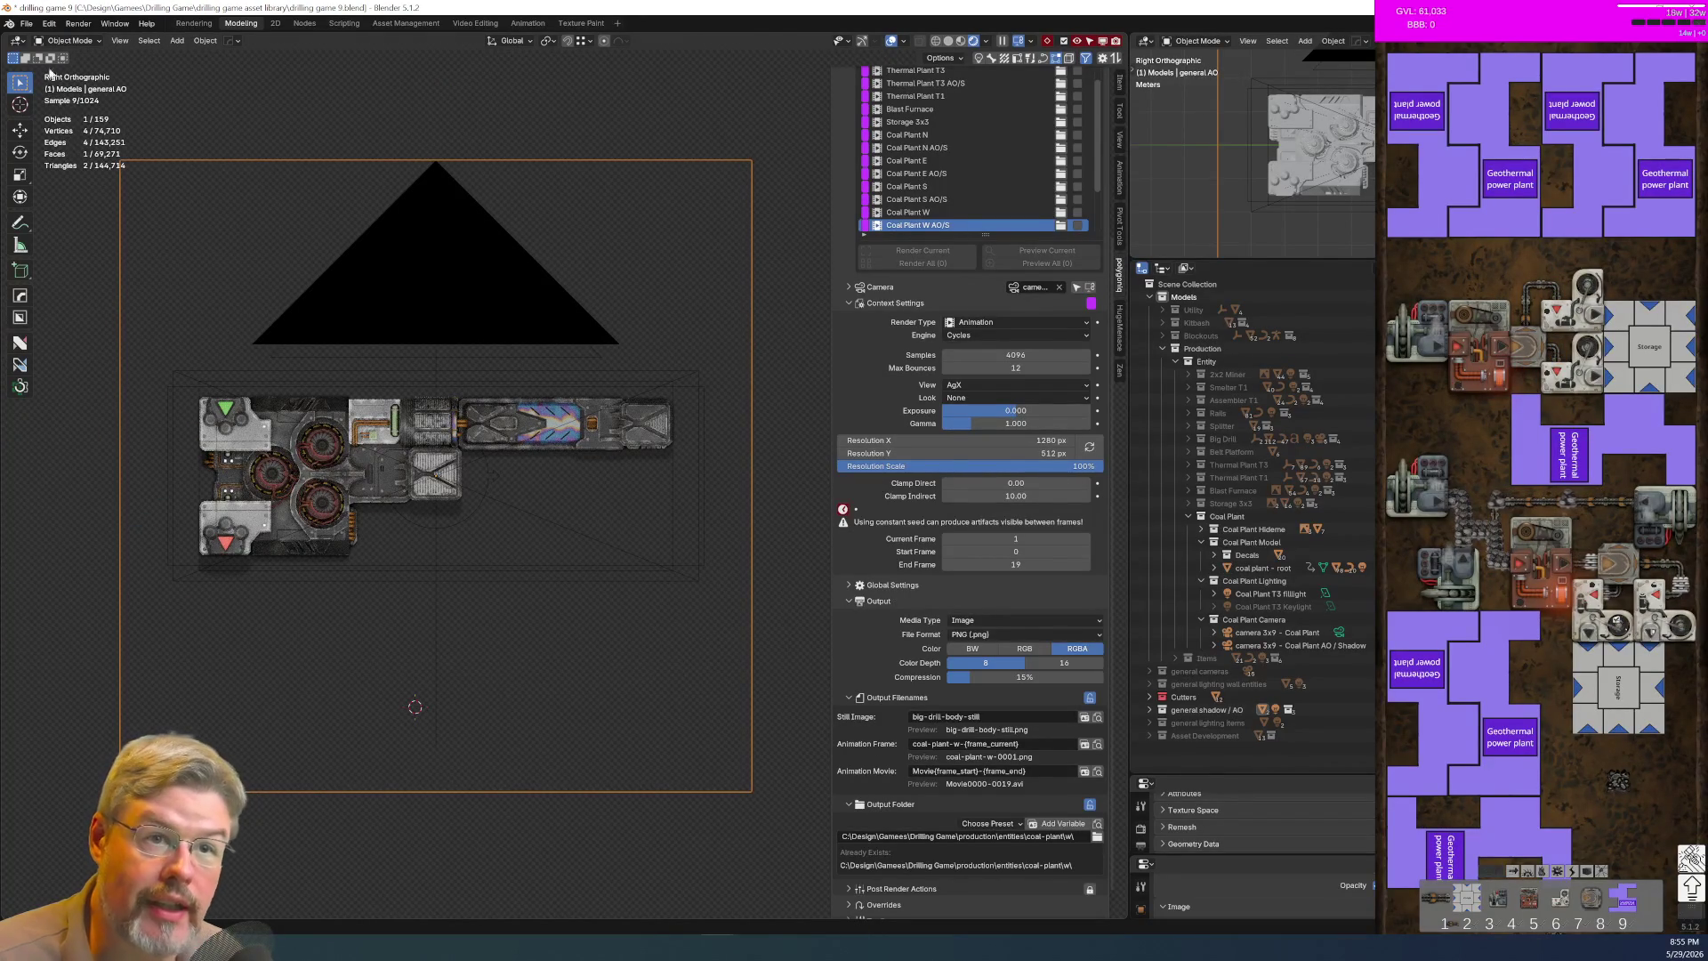
click(27, 23)
click(56, 107)
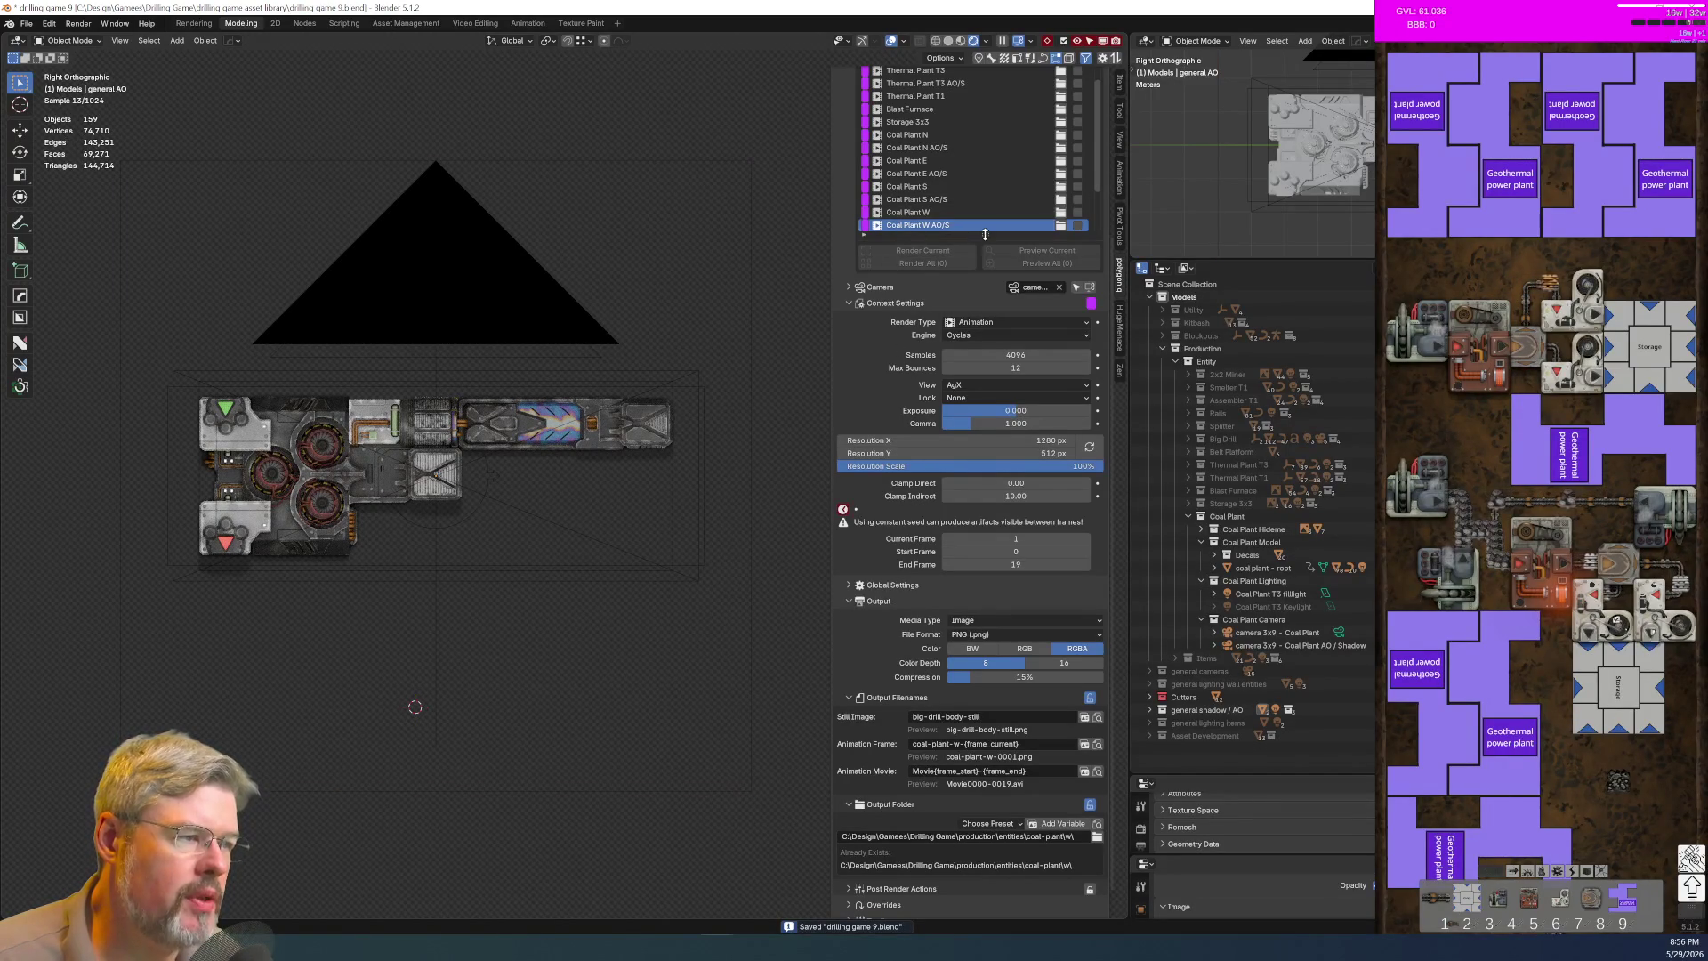
Step: Enlarge the preset list, tick Coal Plant N AO/S for rendering, and save drilling game 9.blend
drag(985, 234, 984, 363)
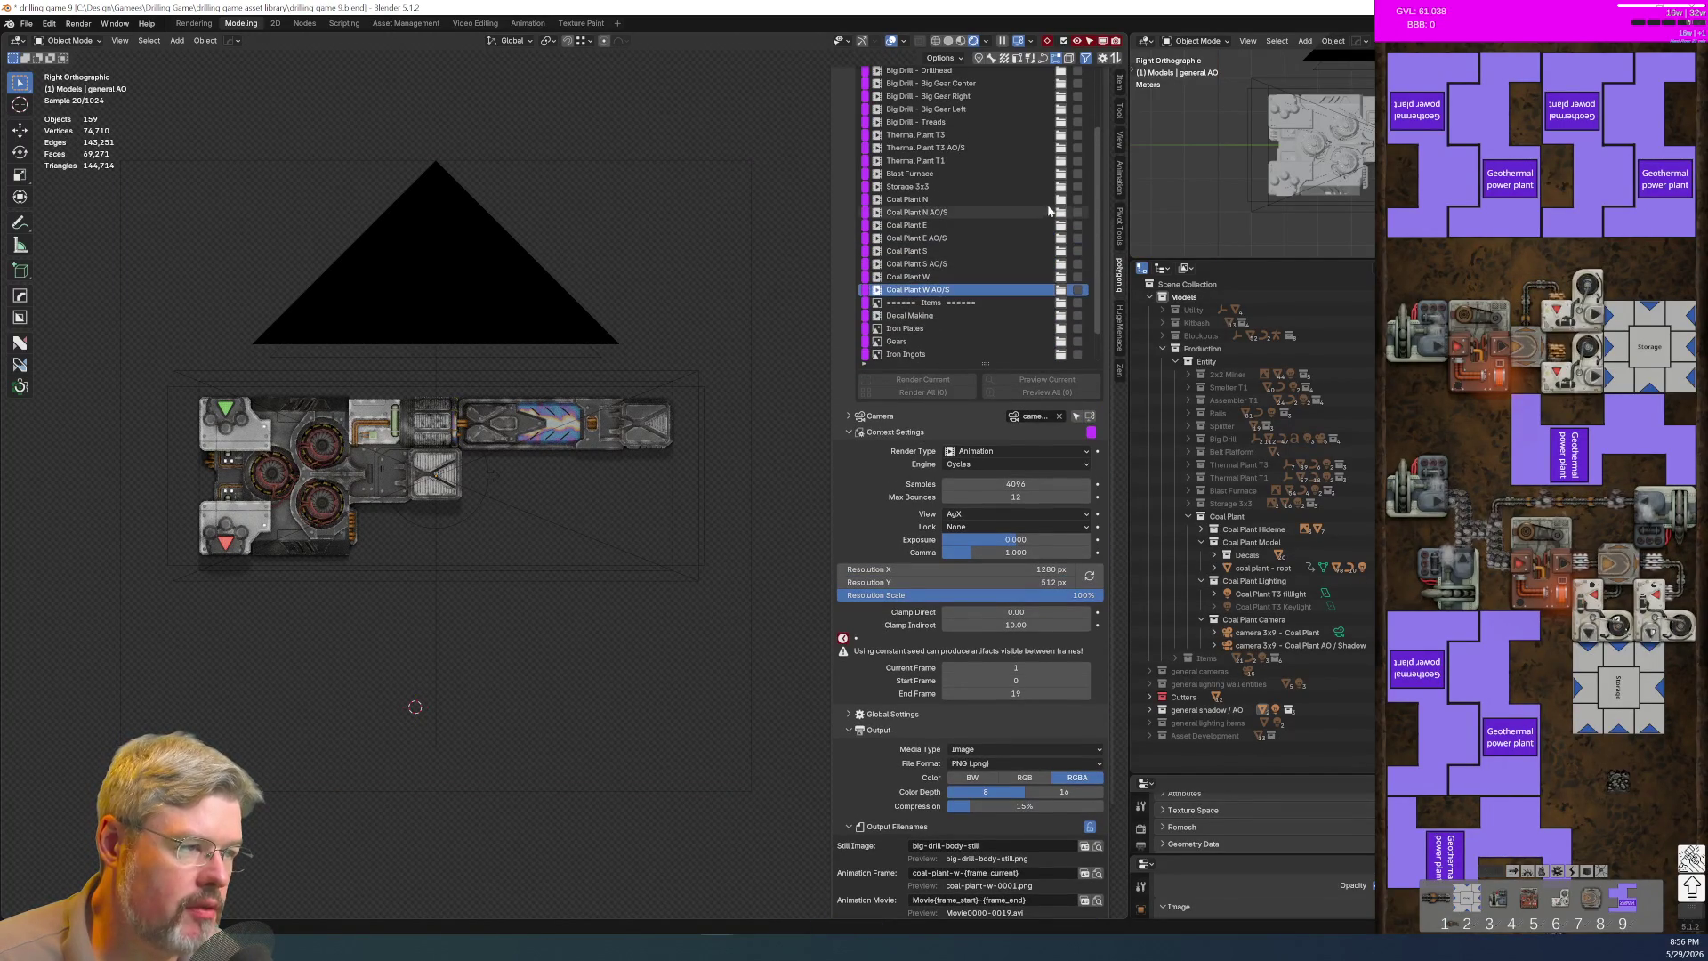
click(1077, 213)
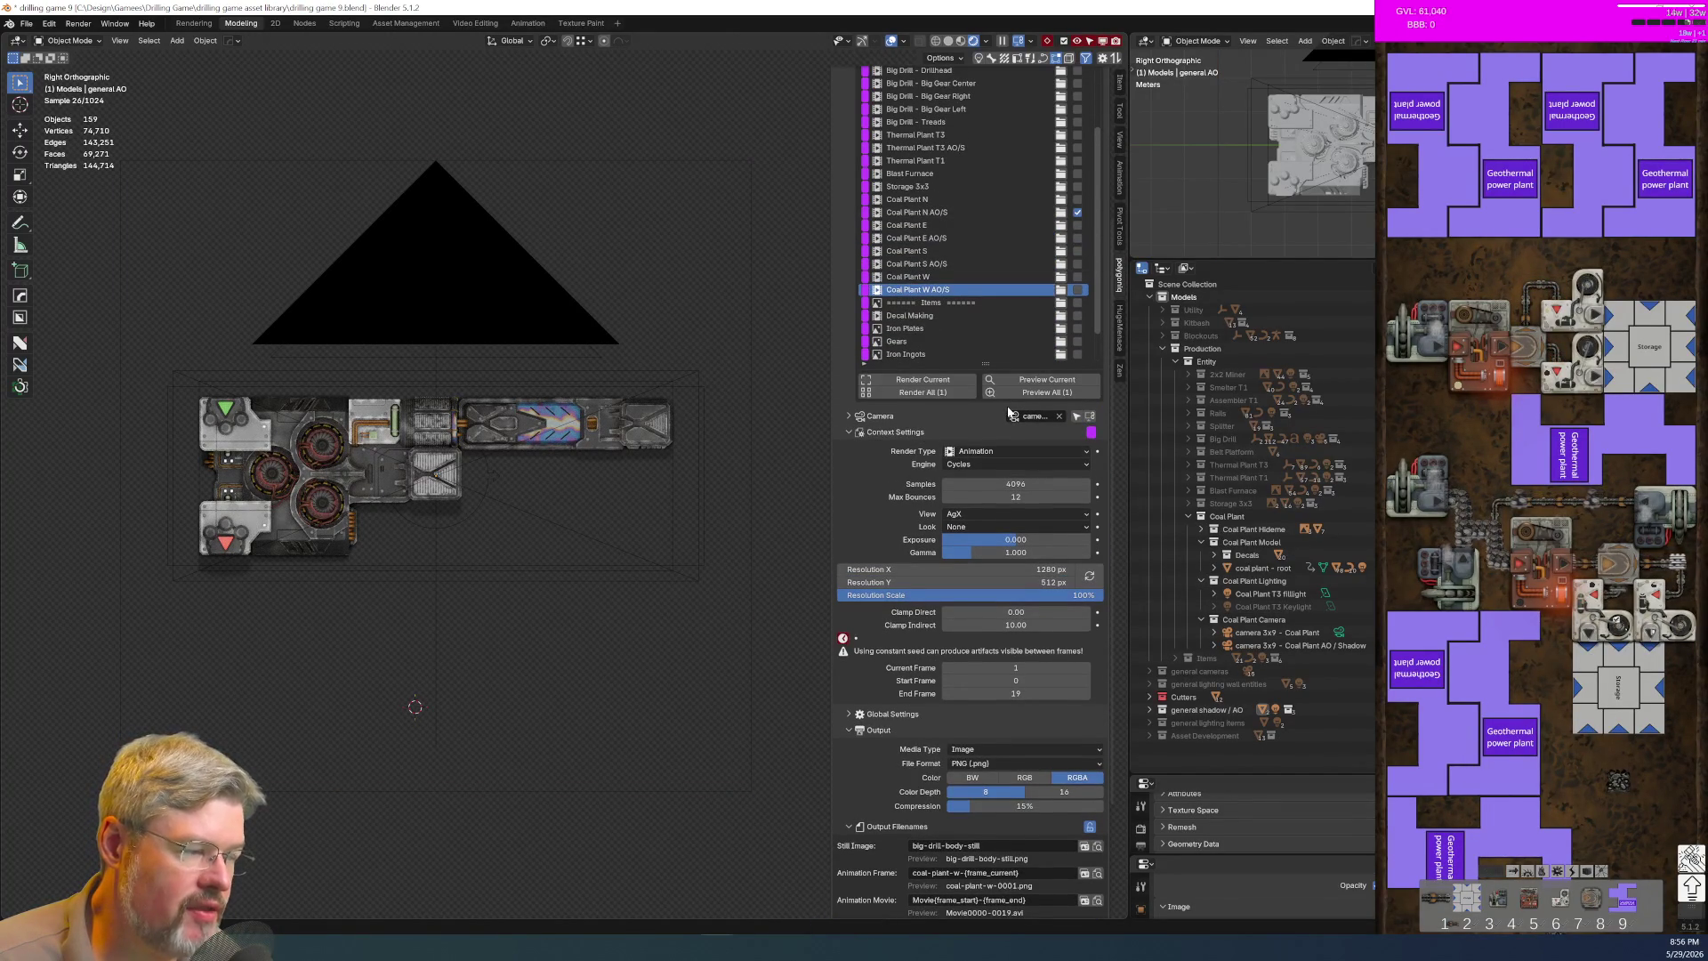
click(27, 23)
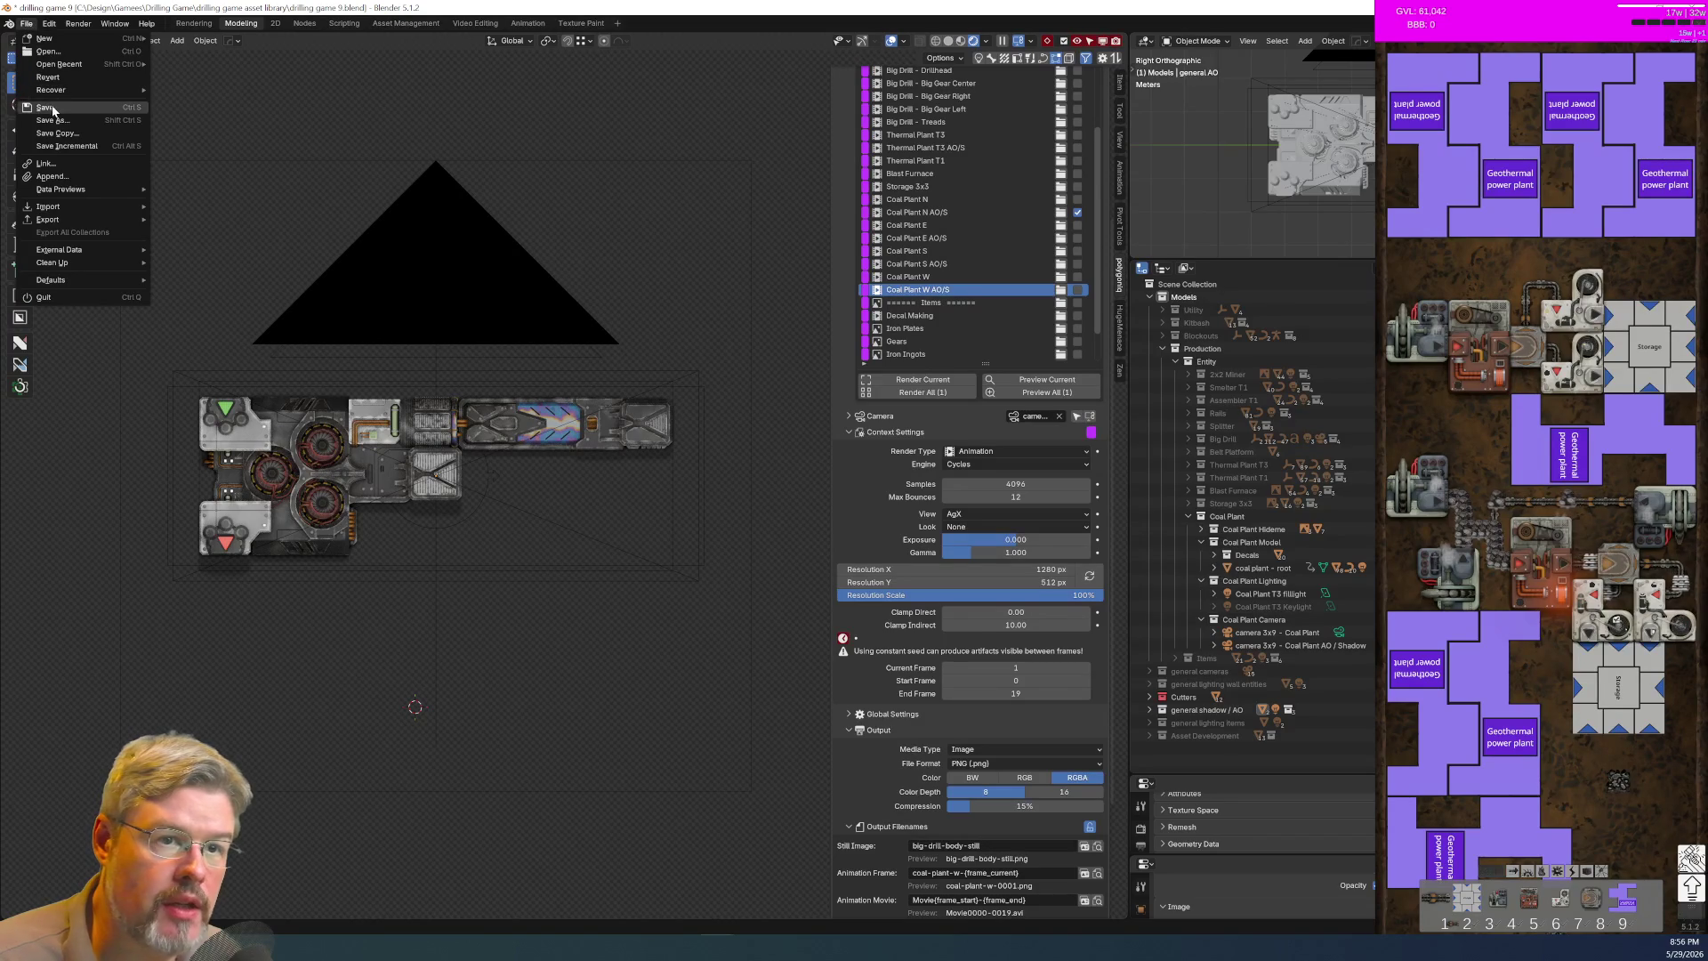
click(59, 112)
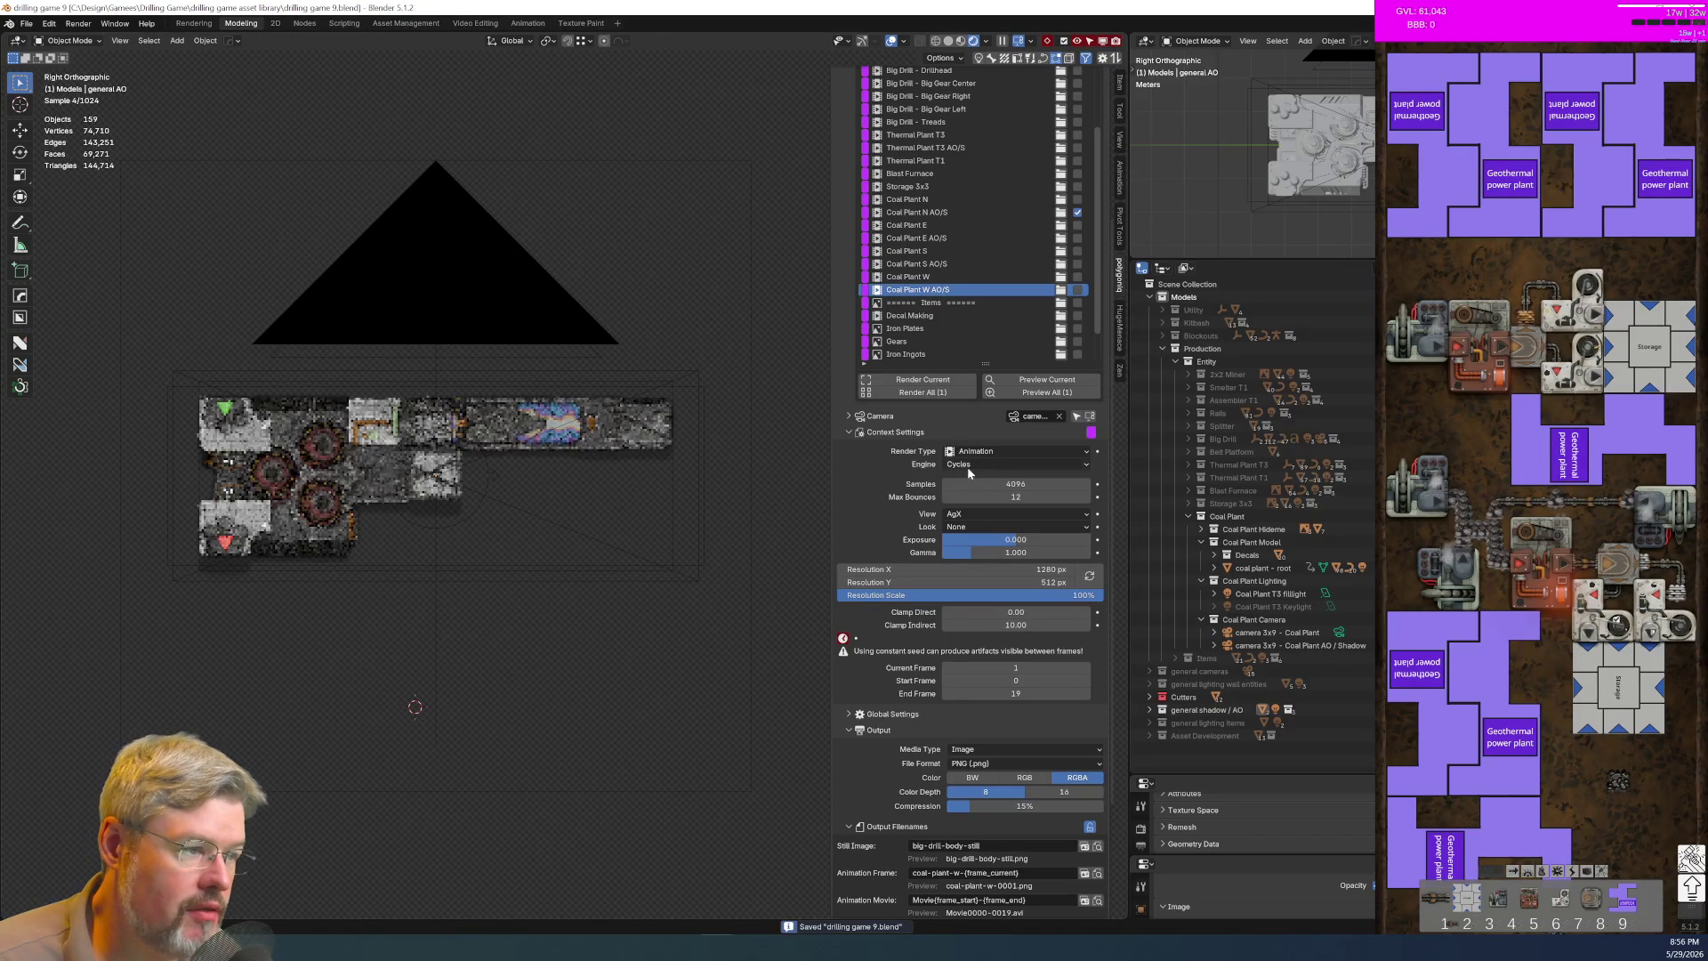
Step: Use Renderset's Render All to start rendering the Coal Plant N AO/S frames
click(938, 394)
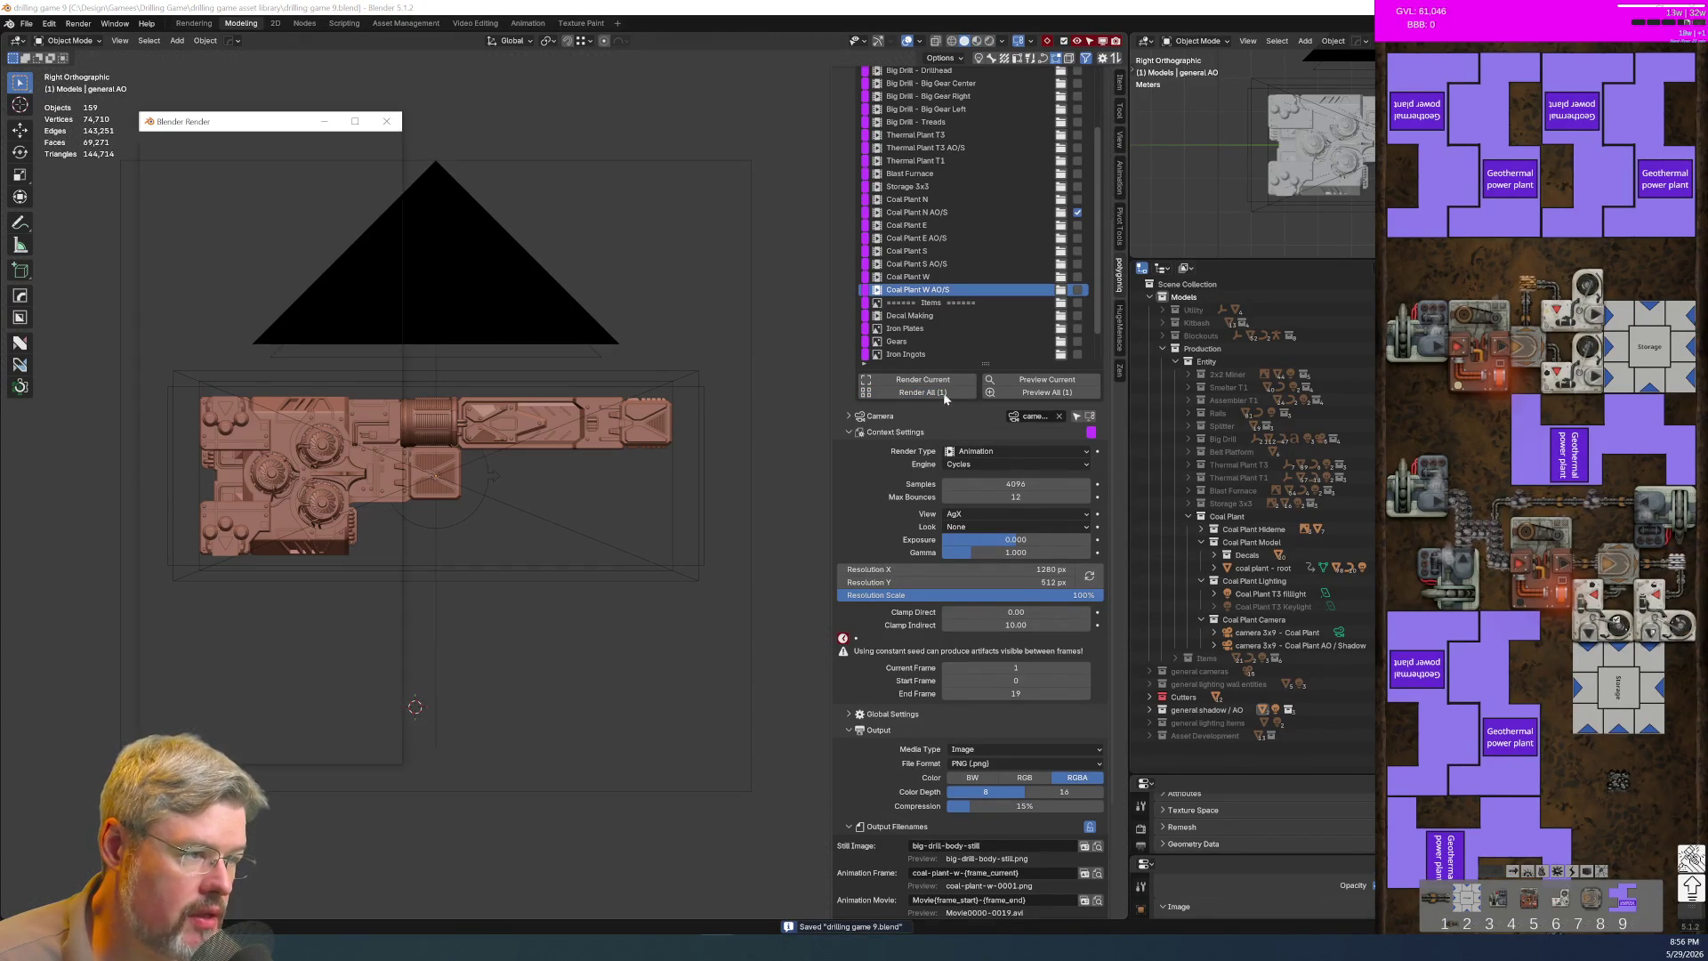